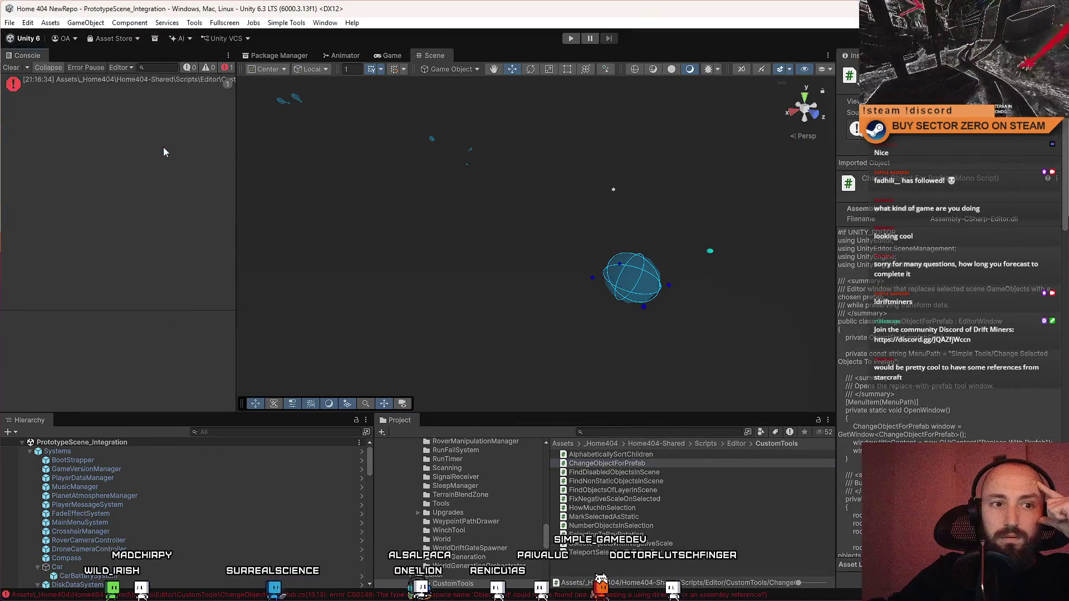
Step: Open ChangeObjectForPrefab.cs from the console error and read the missing ObjectField error message
double_click(147, 82)
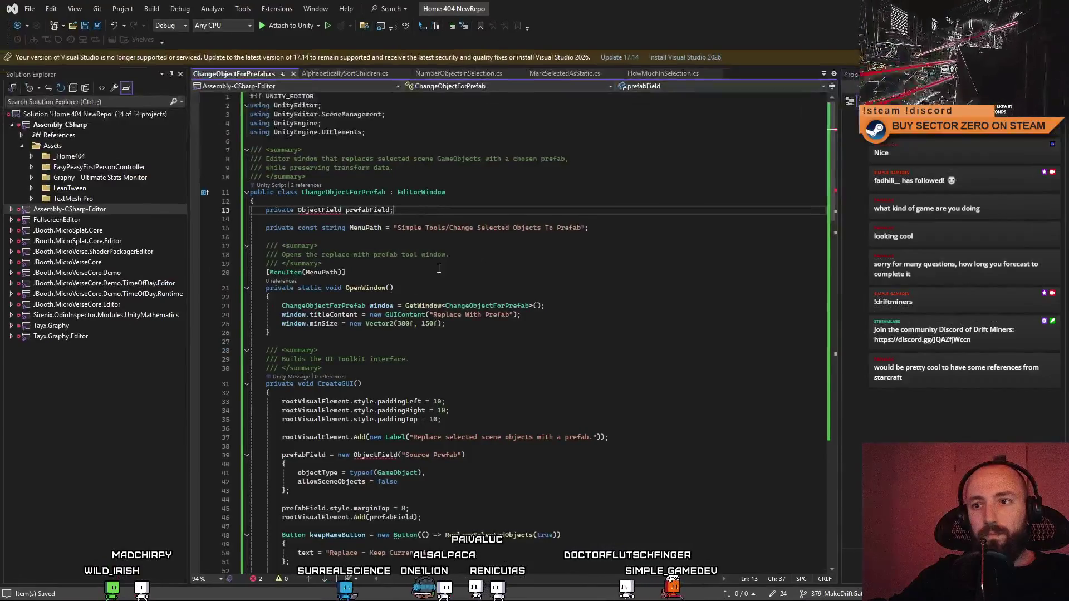
key("alt+Tab")
left_click_drag(217, 342, 3, 315)
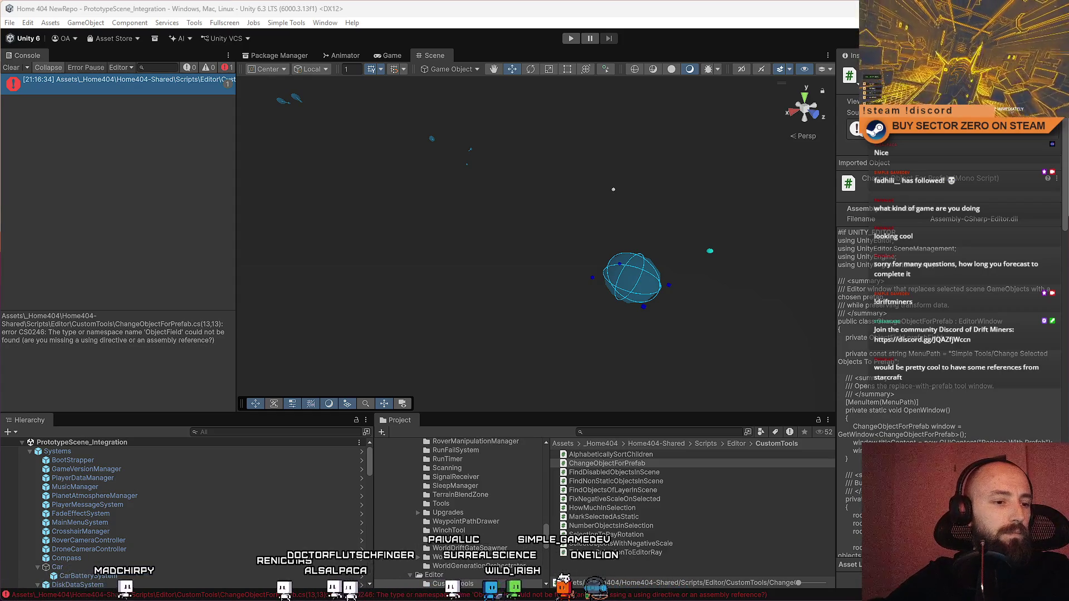
key("alt+Tab")
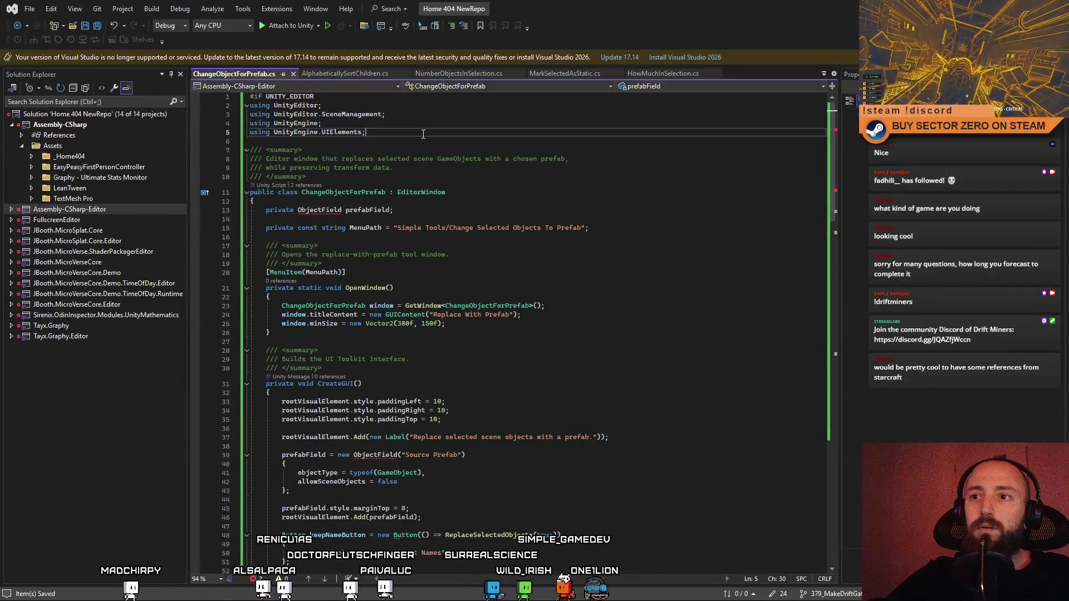
Step: Add 'using UnityEditor.UIElements;' under the imports and save the script
key("Return")
type("using UnityEditor.UIElements;")
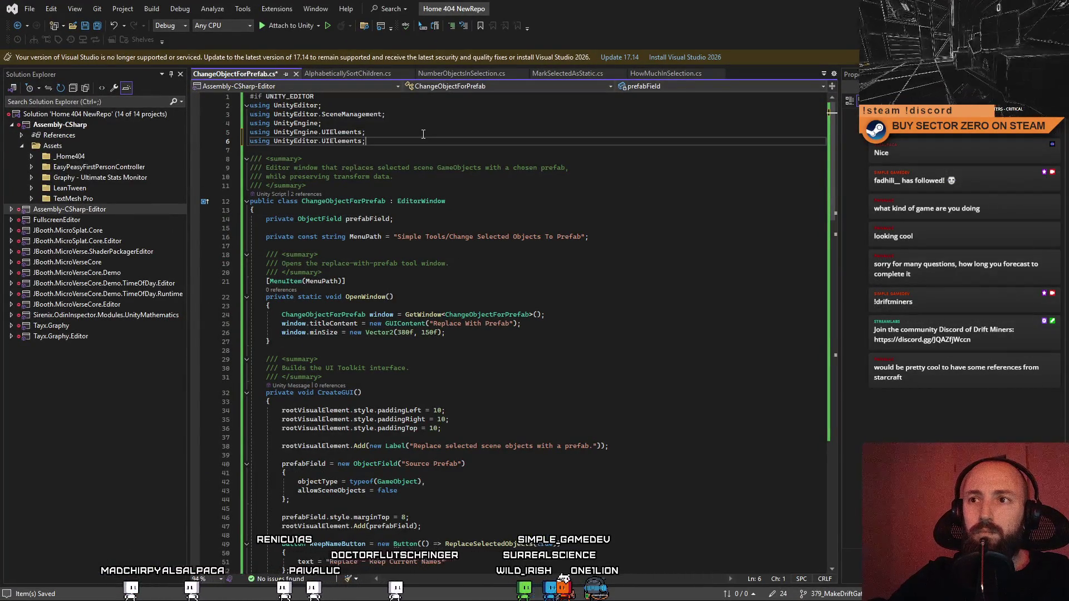
left_click(423, 133)
key("ctrl+s")
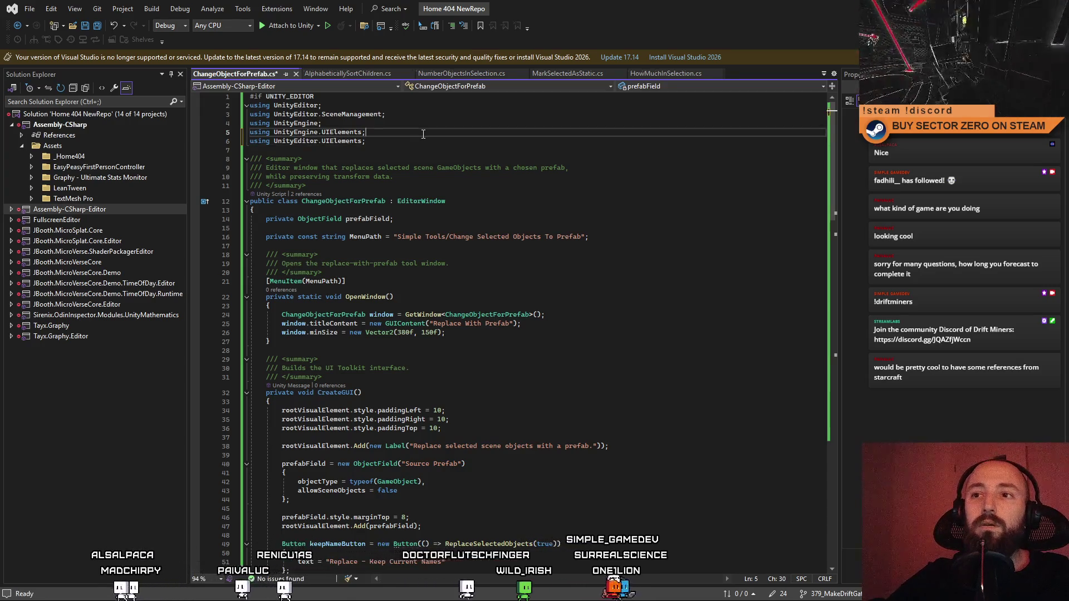
key("alt+Tab")
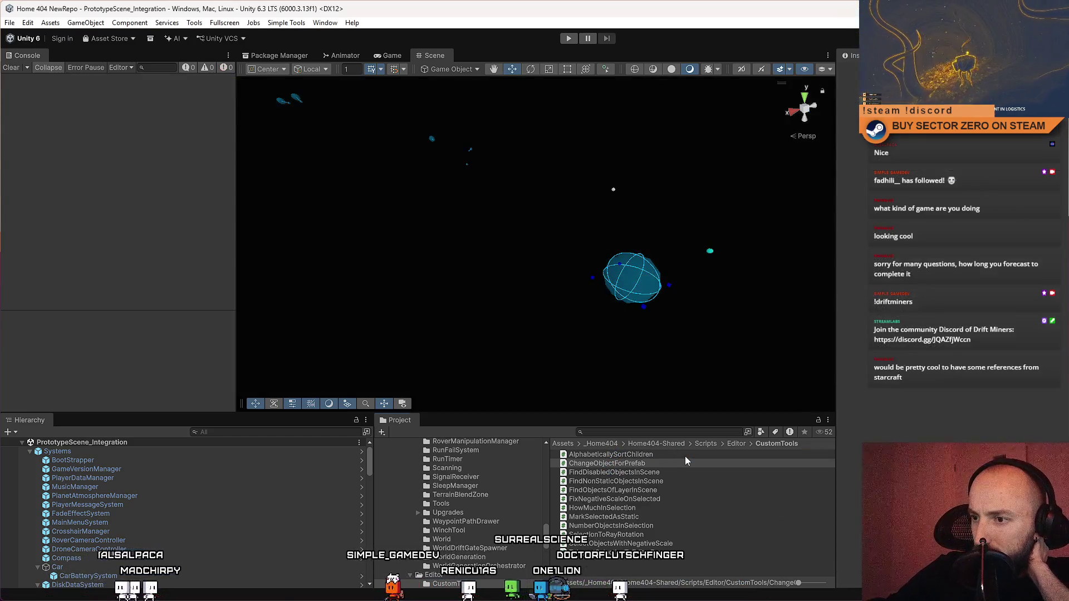
Step: Preview each CustomTools script from ChangeObjectForPrefab to MarkSelectedAsStatic, then open MarkSelectedAsStatic in Visual Studio
left_click(652, 463)
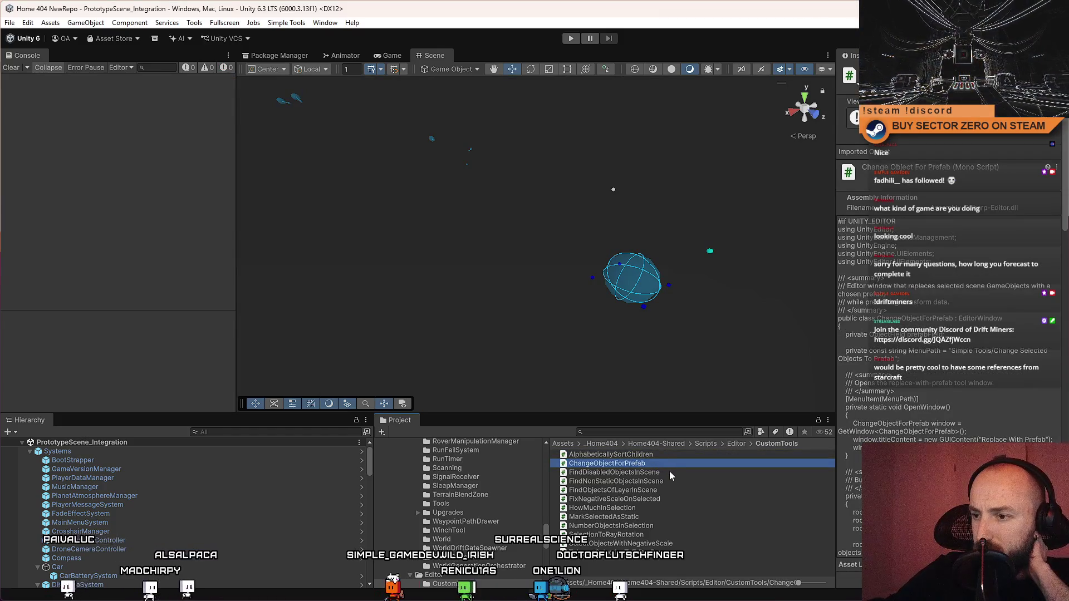
left_click(661, 472)
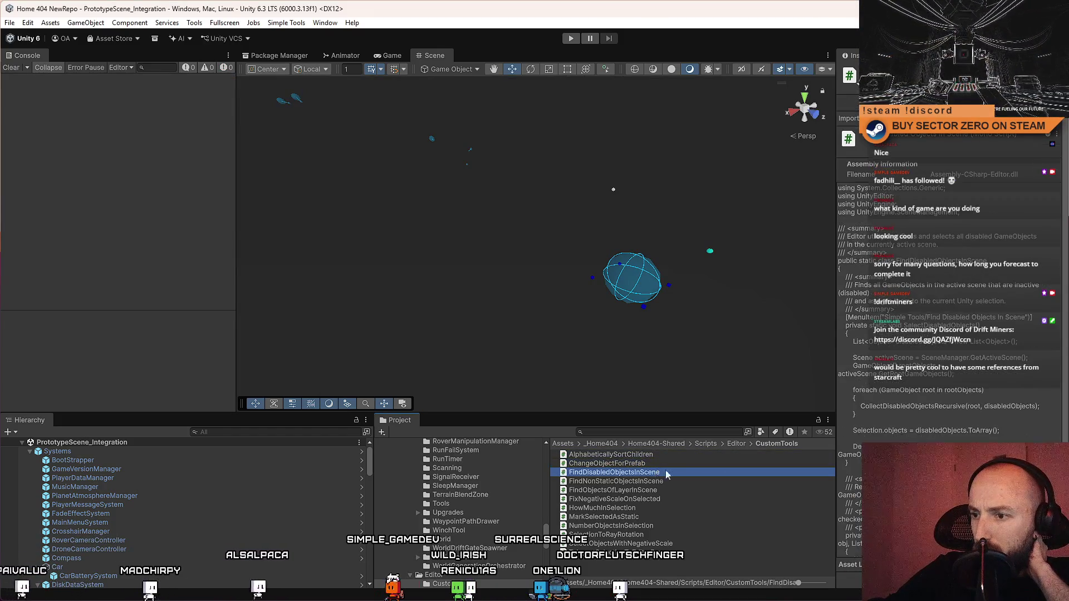
left_click(679, 481)
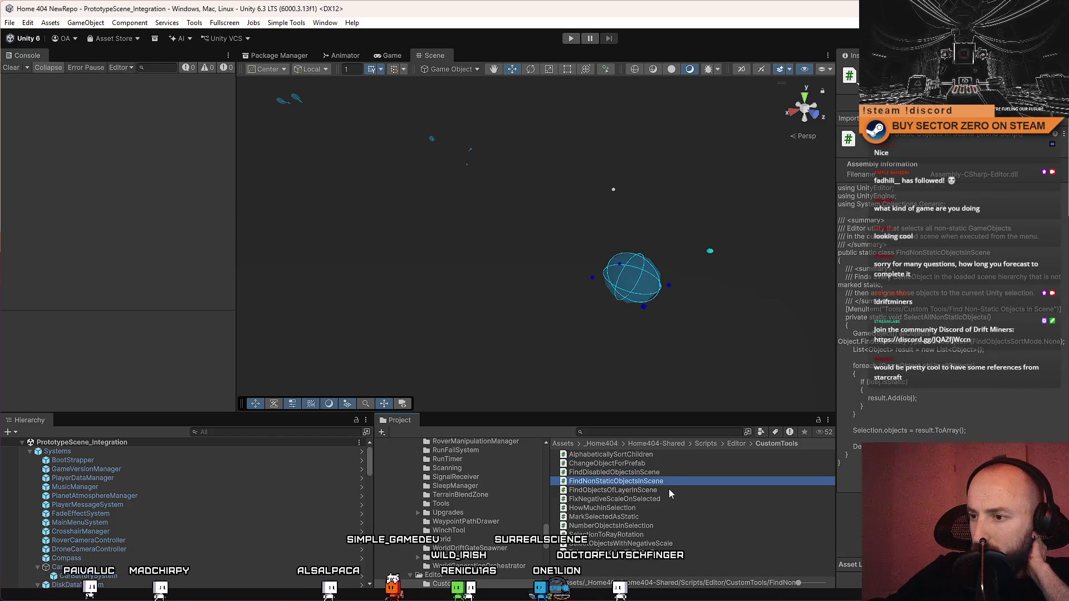
left_click(667, 489)
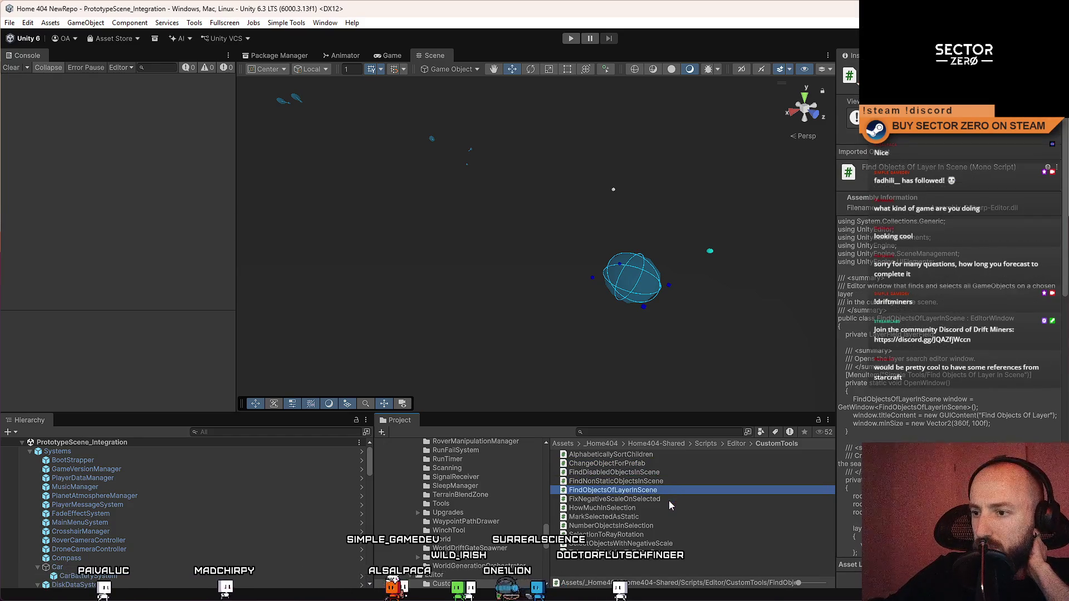
left_click(670, 498)
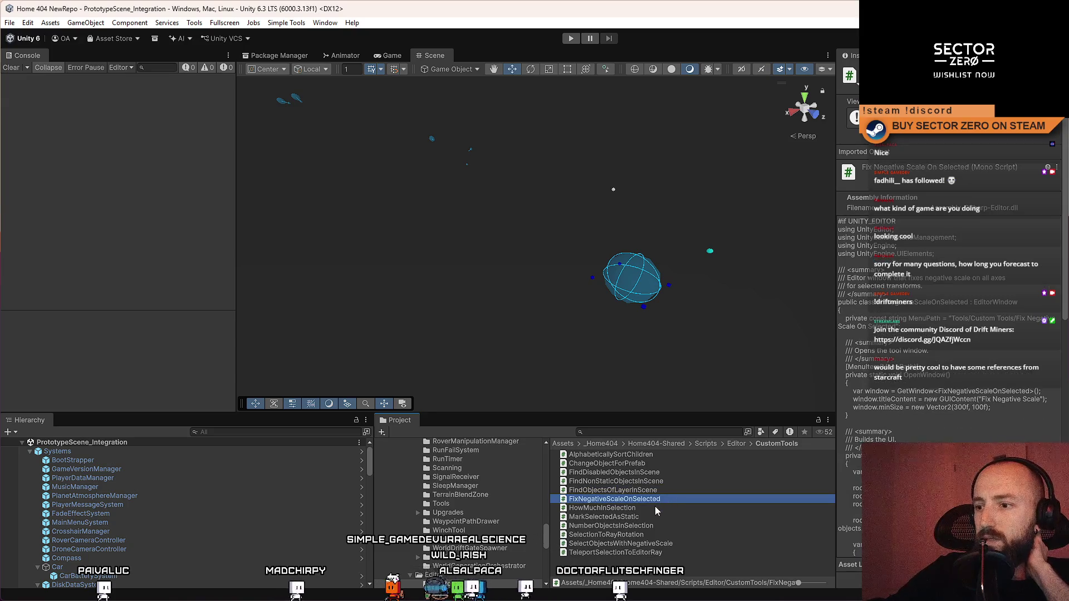
left_click(655, 507)
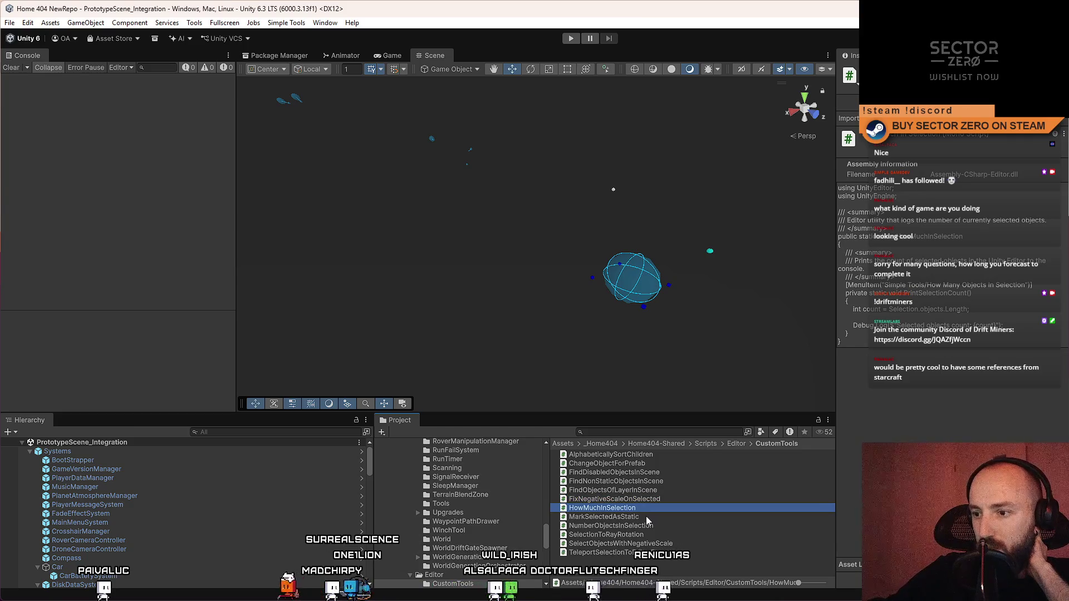
left_click(645, 516)
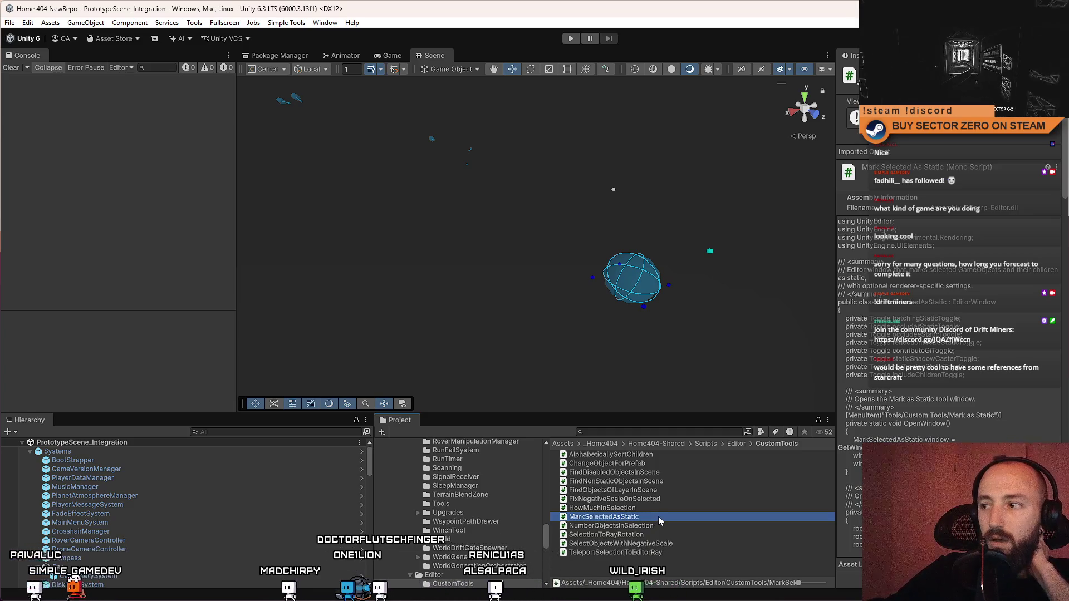
double_click(658, 516)
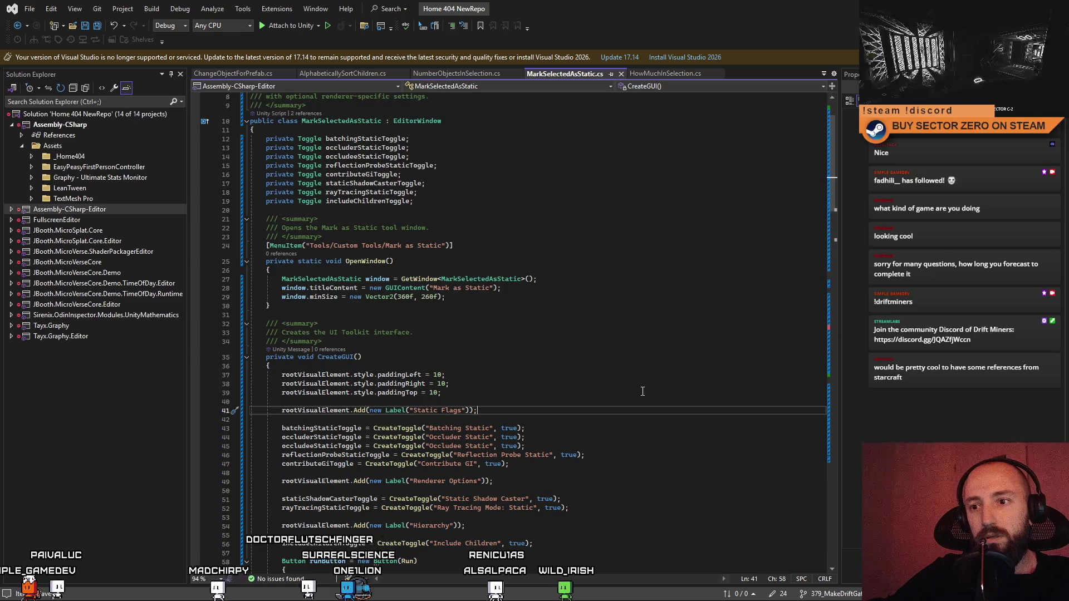
Step: Check MarkSelectedAsStatic's window-title line, then open NumberObjectsInSelection in Visual Studio
scroll(646, 385, "up", 3)
left_click(664, 352)
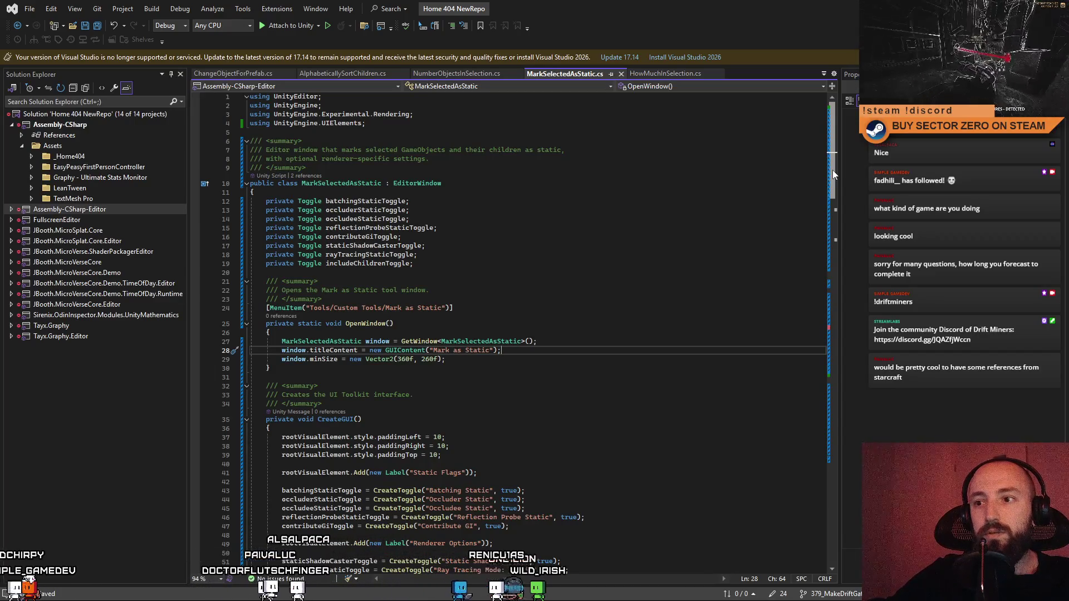
key("alt+Tab")
left_click(654, 526)
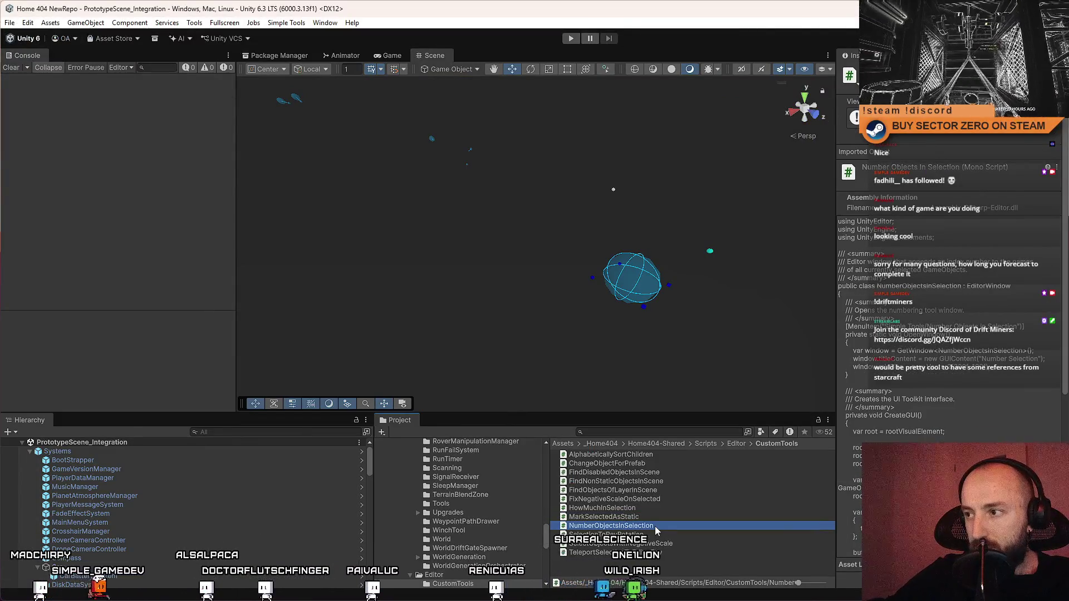
double_click(655, 526)
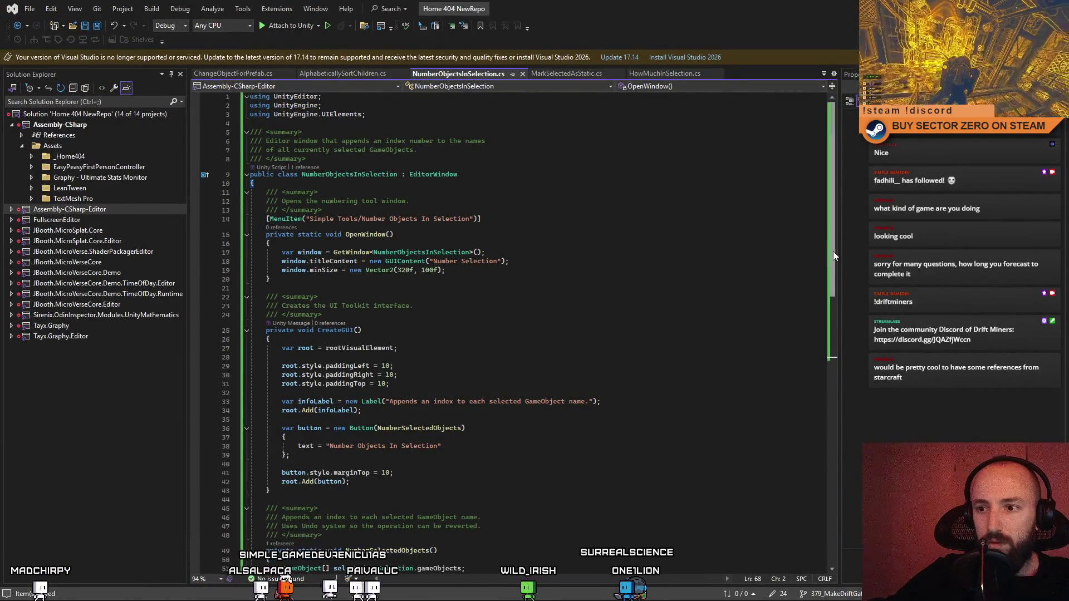
Step: Replace NumberObjectsInSelection's code with a version adding a 'Start Index' integer field
scroll(832, 256, "down", 8)
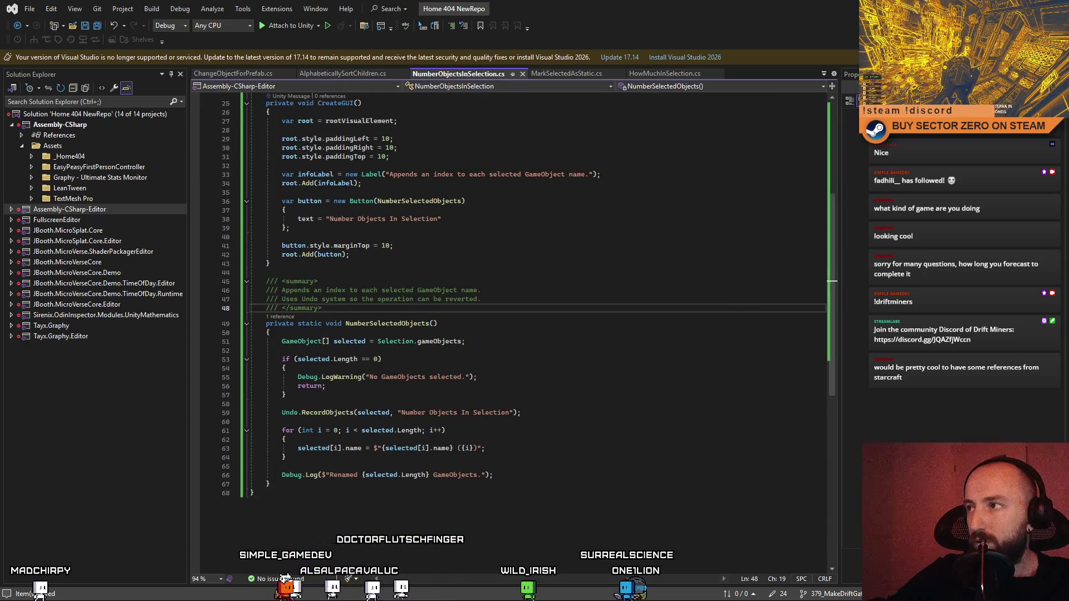
key("alt+Tab")
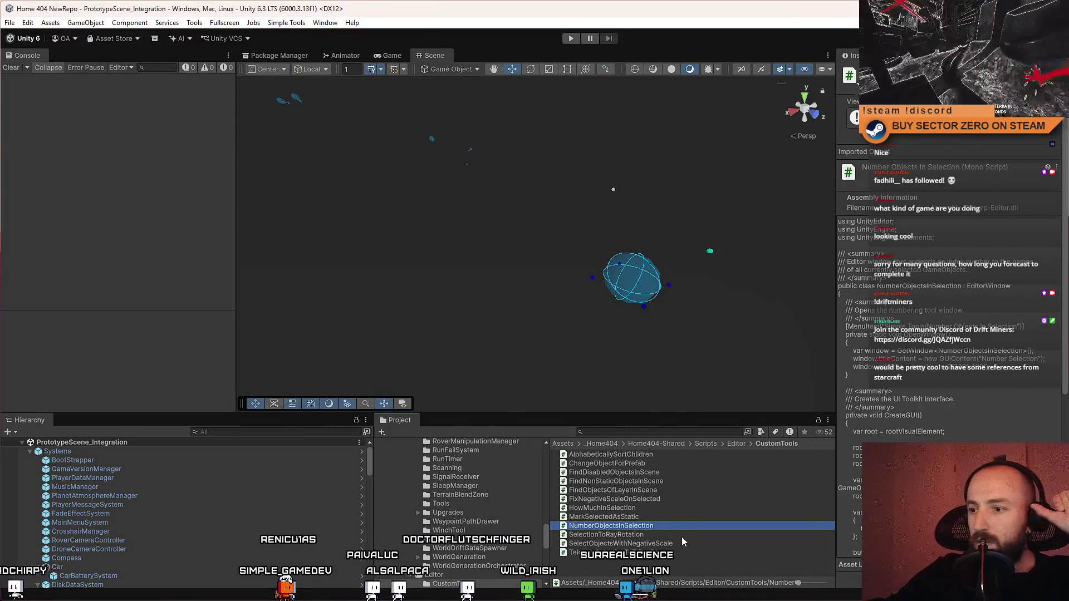
double_click(690, 525)
left_click(567, 318)
left_click(390, 255)
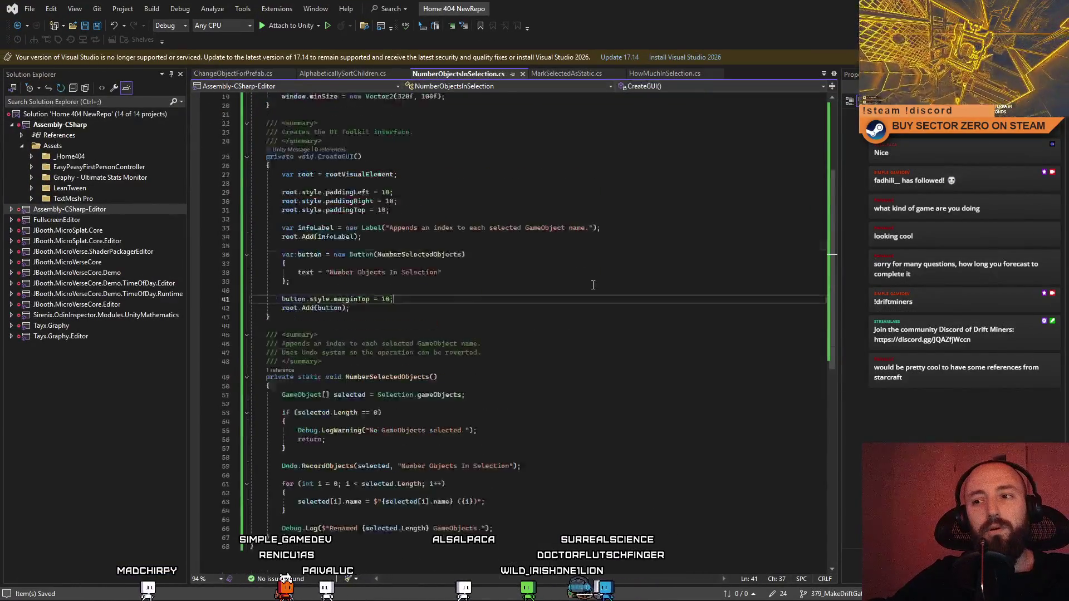
key("ctrl+a")
scroll(613, 334, "up", 8)
left_click(652, 320)
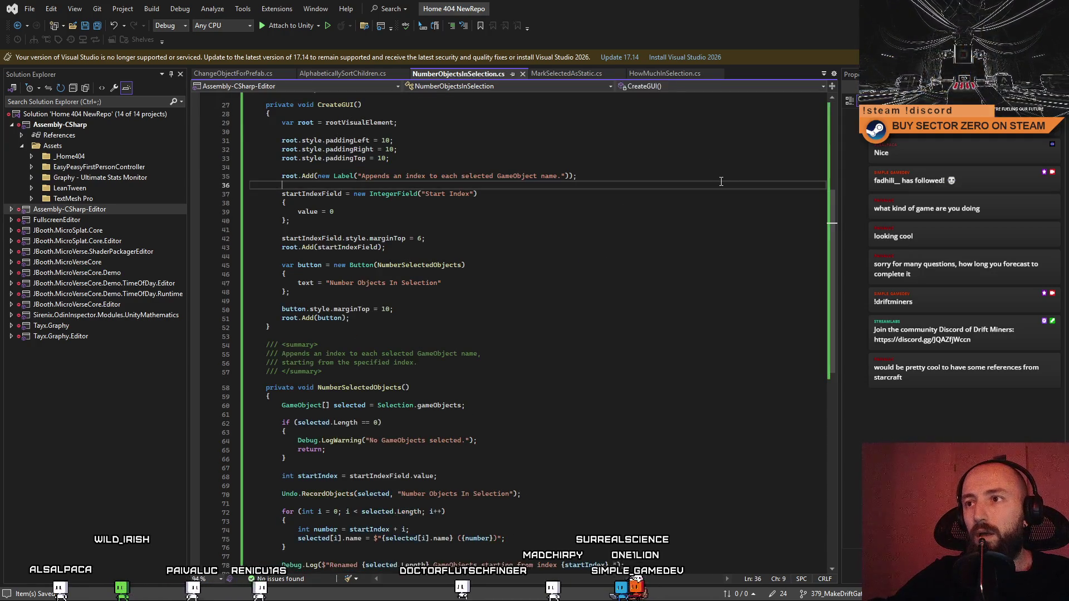
key("alt+Tab")
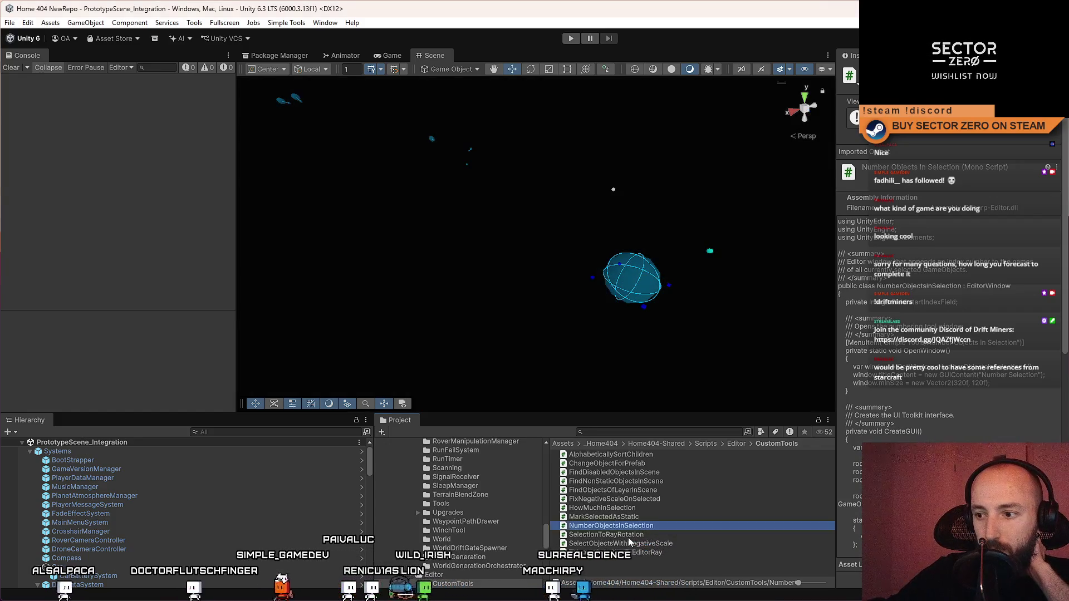
Step: Open SelectionToRayRotation.cs from the CustomTools folder in Visual Studio
left_click(628, 536)
double_click(661, 536)
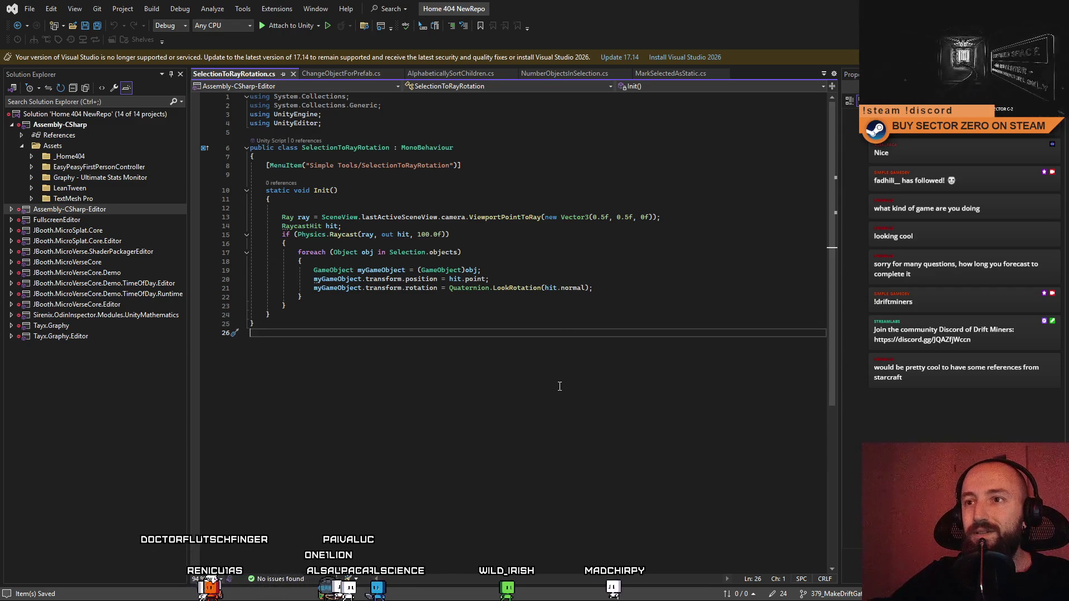
key("ctrl+a")
left_click(558, 407)
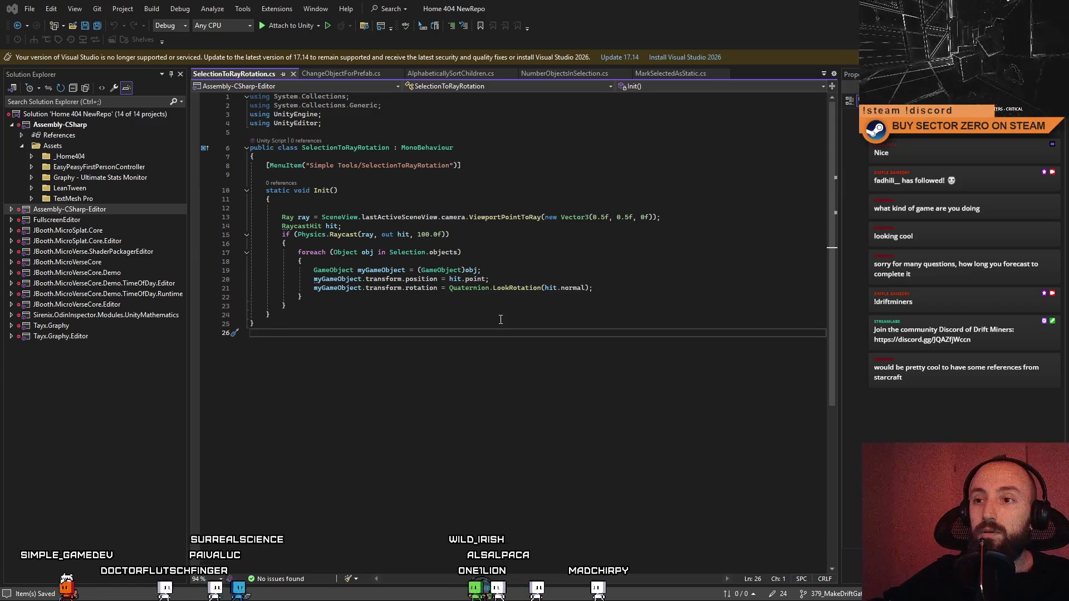
Step: Replace its code with the rewritten 58-line version with undo recording and warnings
key("ctrl+a")
key("ctrl+v")
scroll(705, 420, "down", 10)
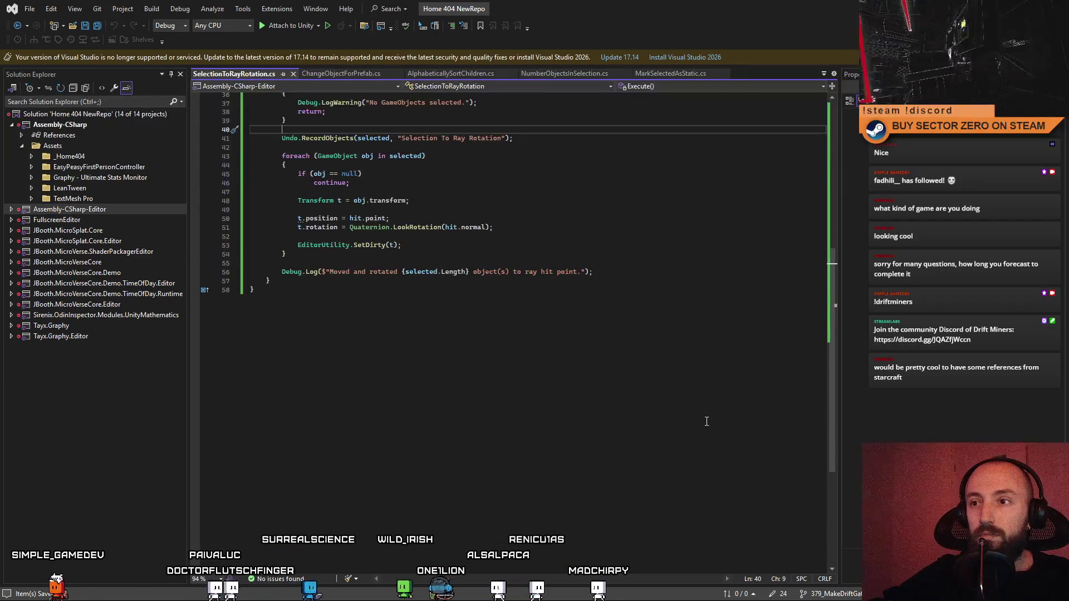
scroll(707, 421, "up", 12)
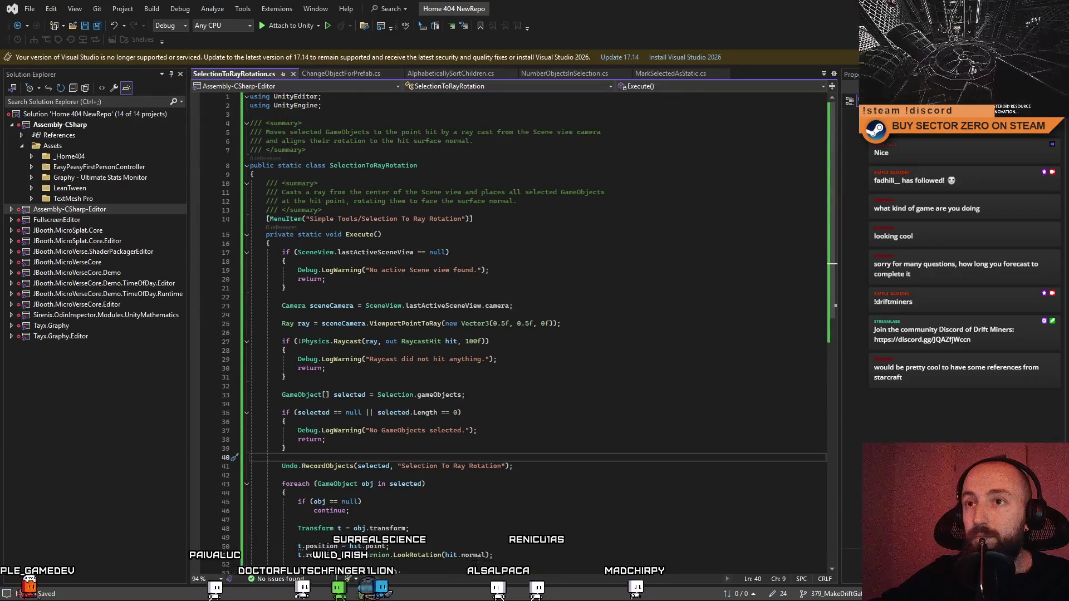
key("alt+Tab")
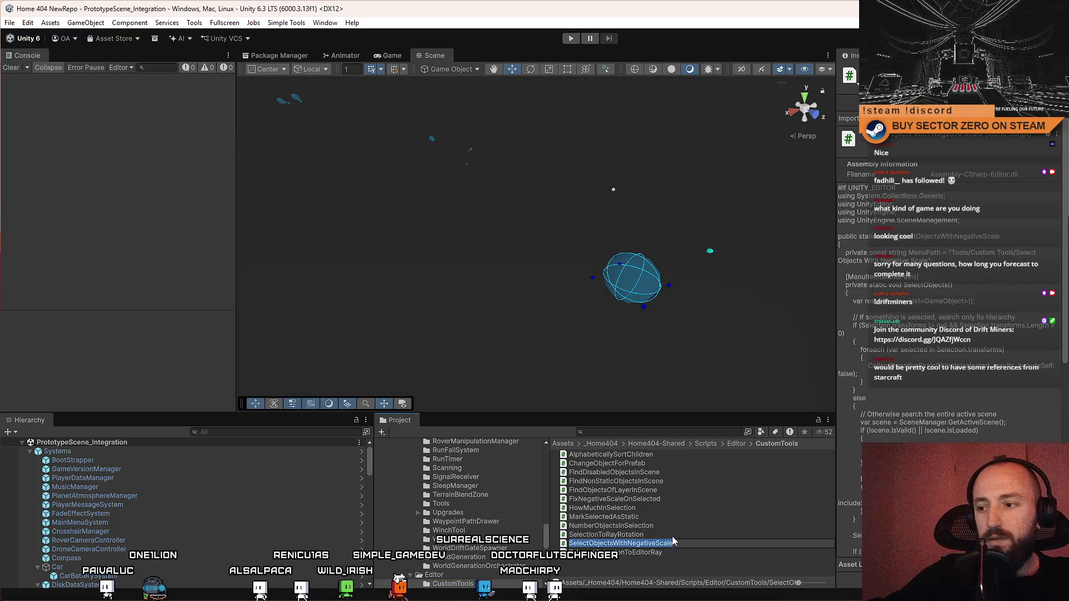
Step: Rename the SelectObjectsWithNegativeScale script to FindNegativeScaleObjectsInScene
left_click(673, 536)
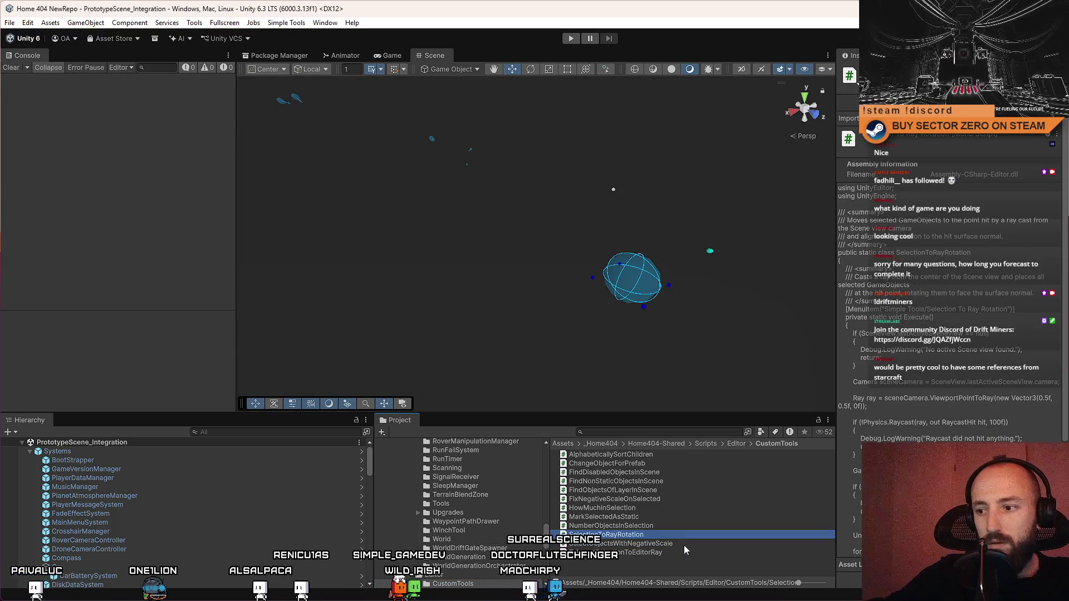
left_click(684, 544)
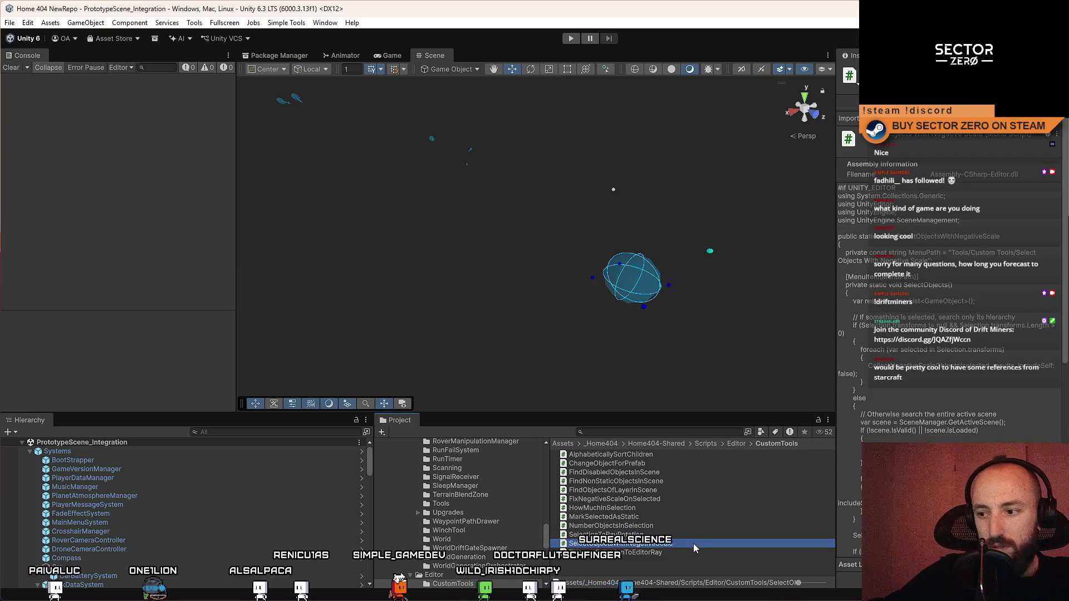
key("F2")
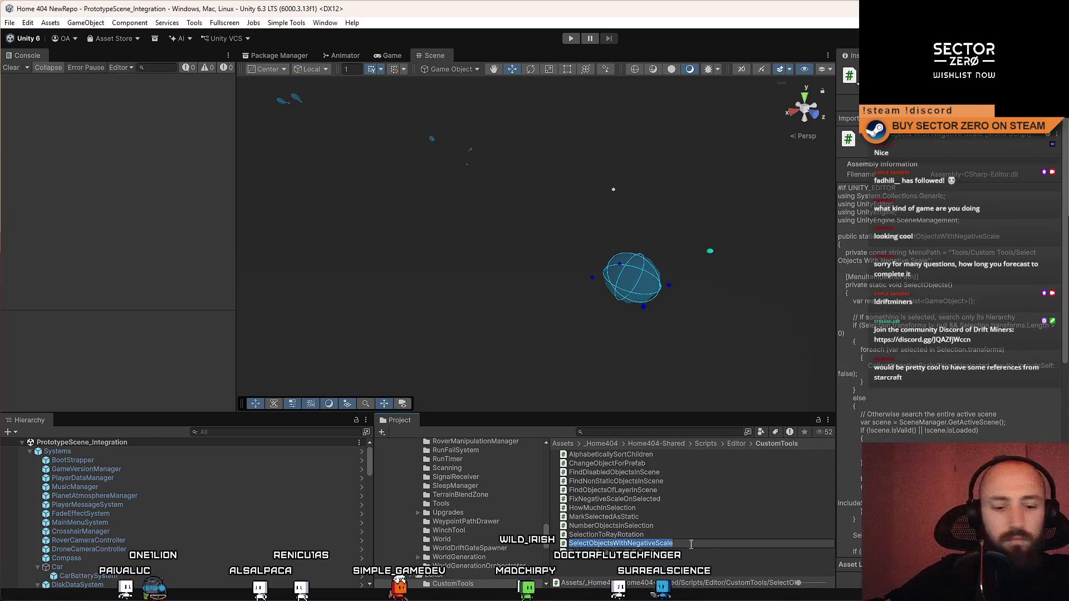
type("FindN")
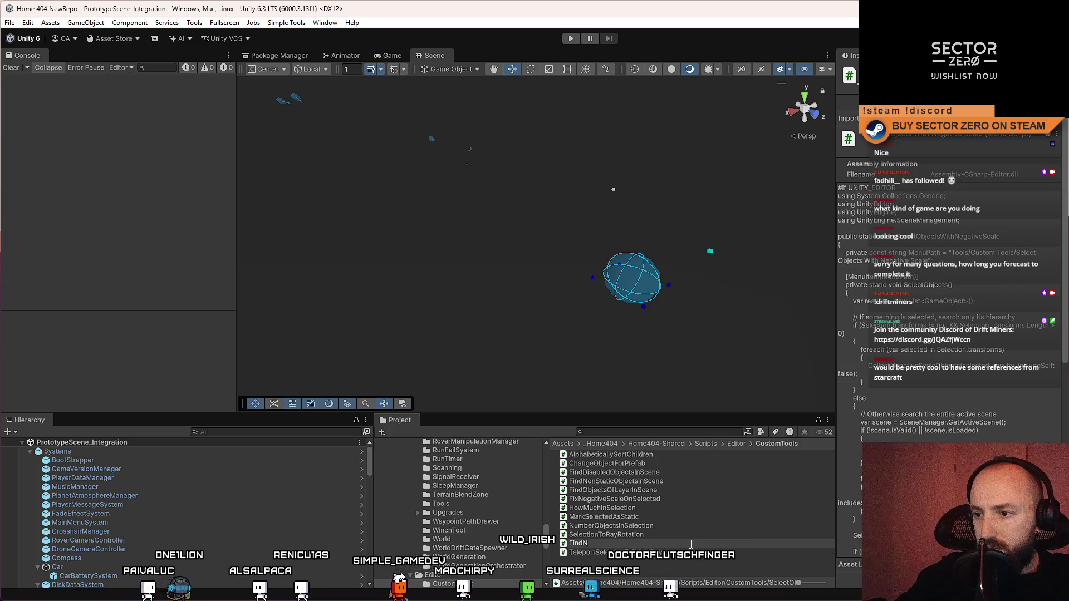
type("egati")
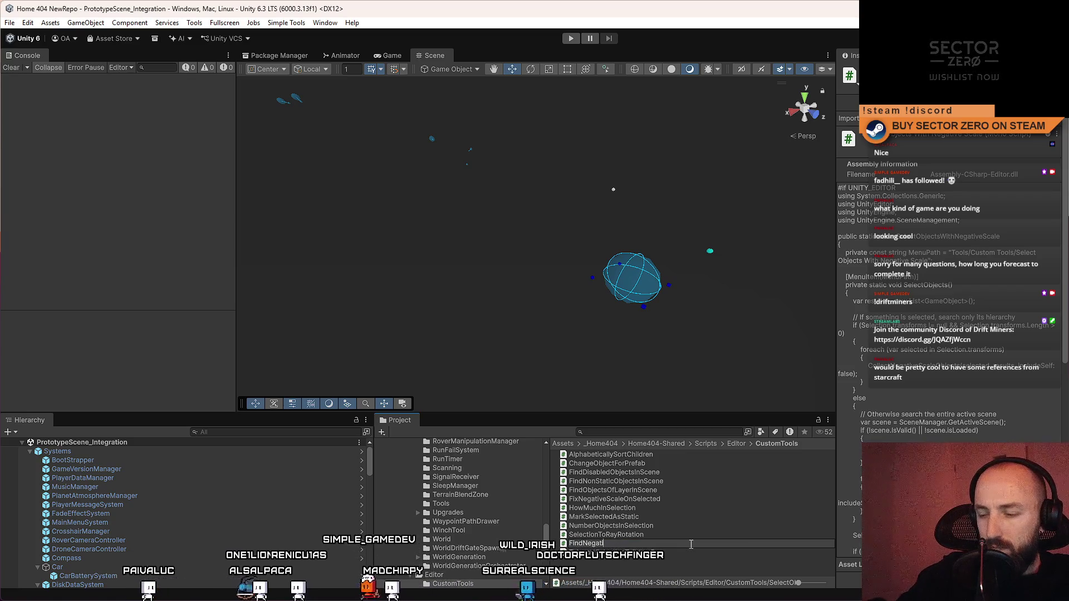
type("veScaleObje")
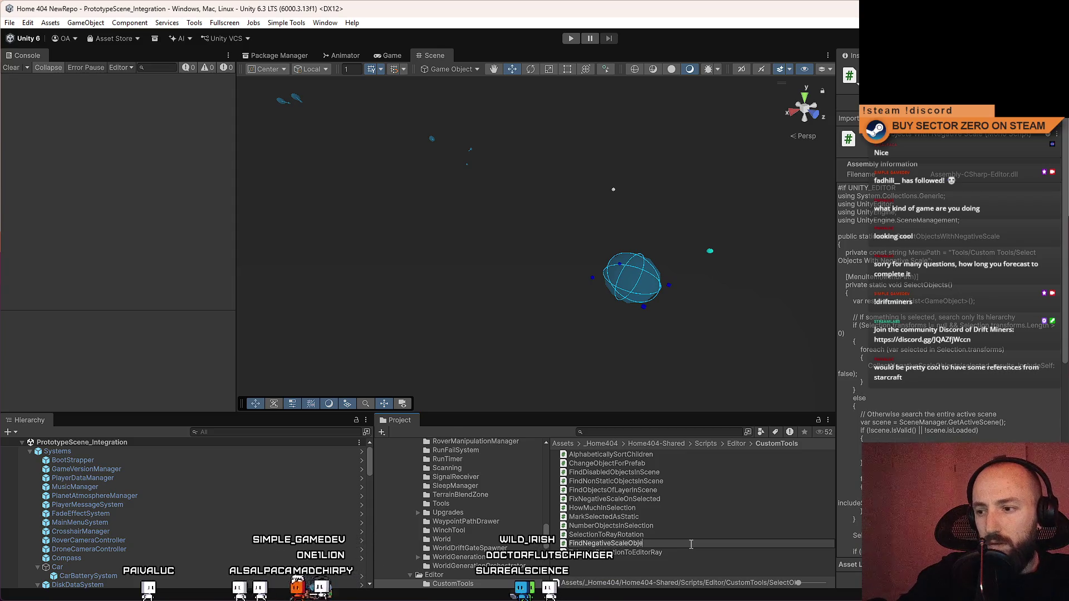
type("ctsInScene")
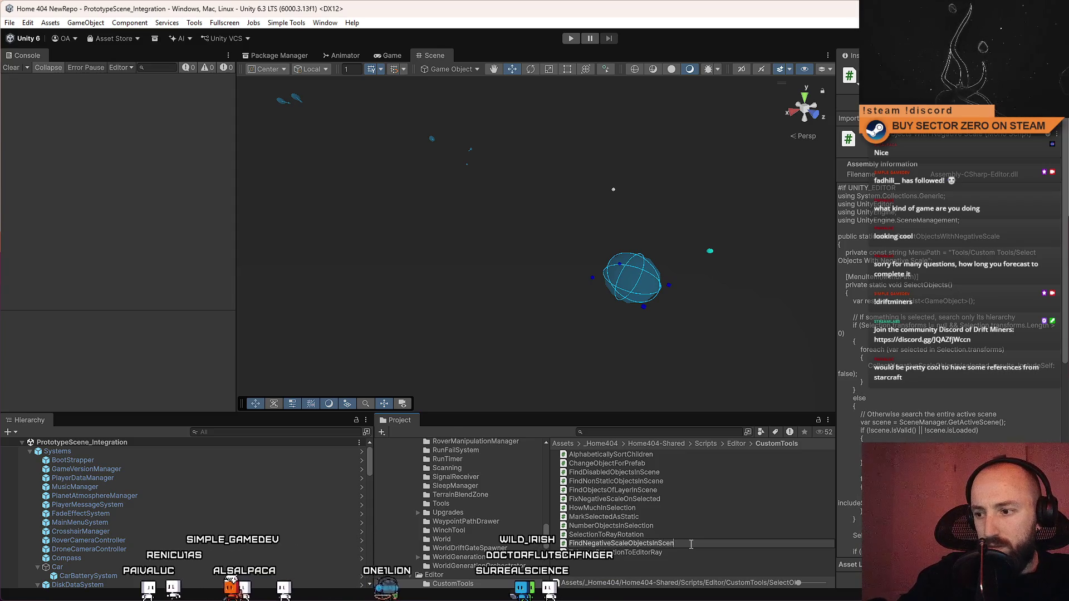
key("Return")
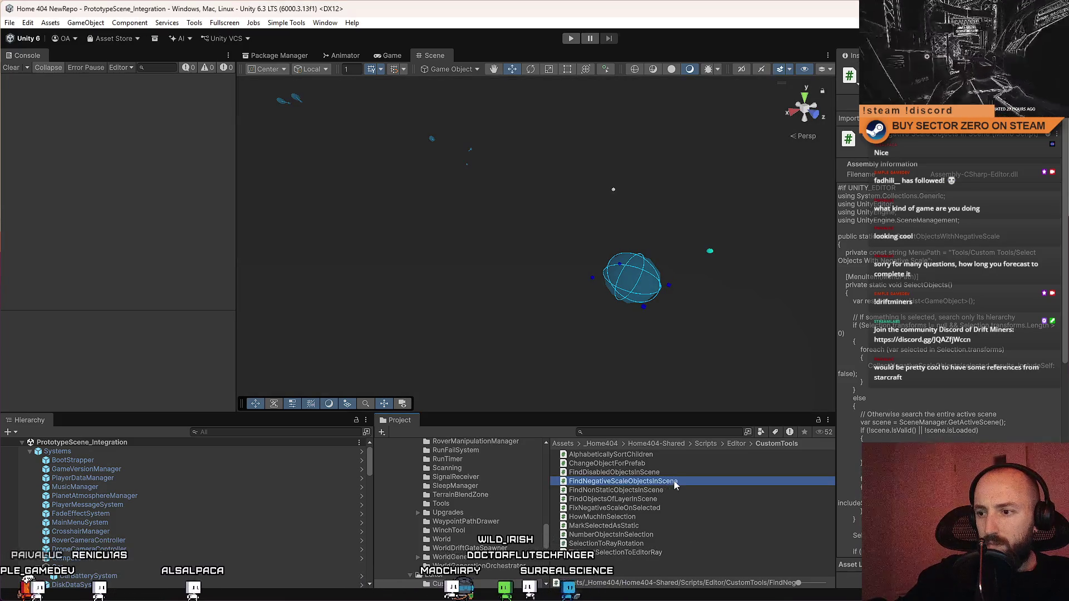
Step: Open FindNegativeScaleObjectsInScene.cs, rename its class to match the file, and save
left_click(674, 479)
key("Return")
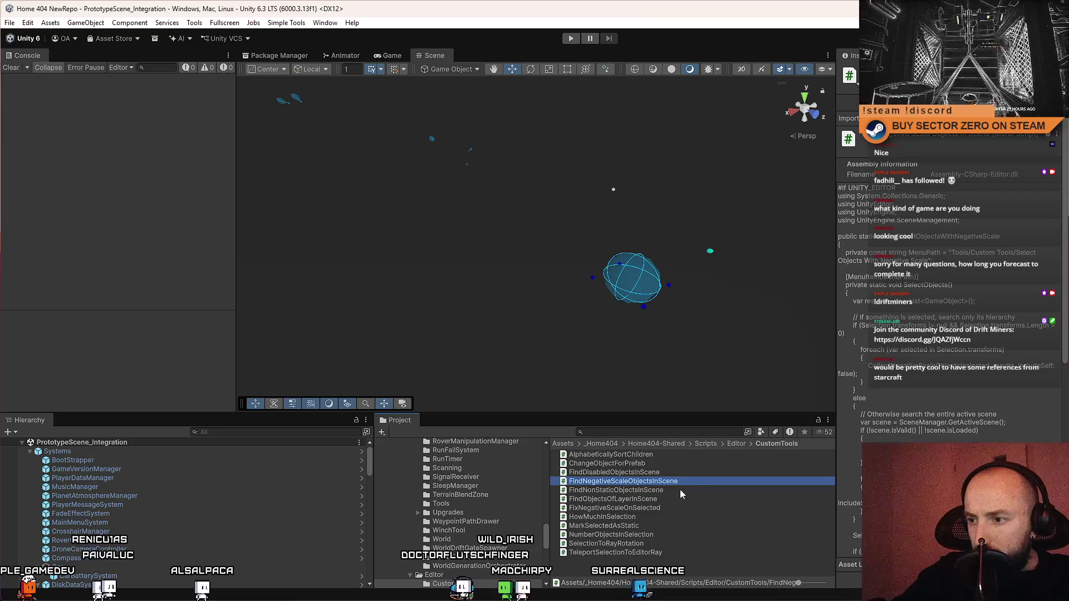
double_click(689, 482)
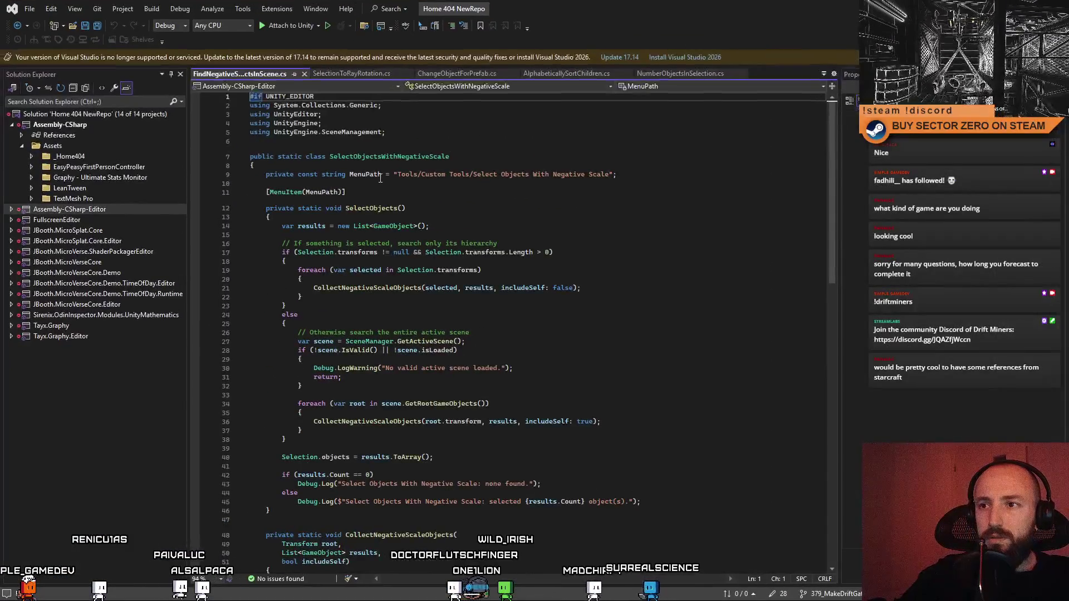
key("ctrl+v")
key("ctrl+s")
key("ctrl+a")
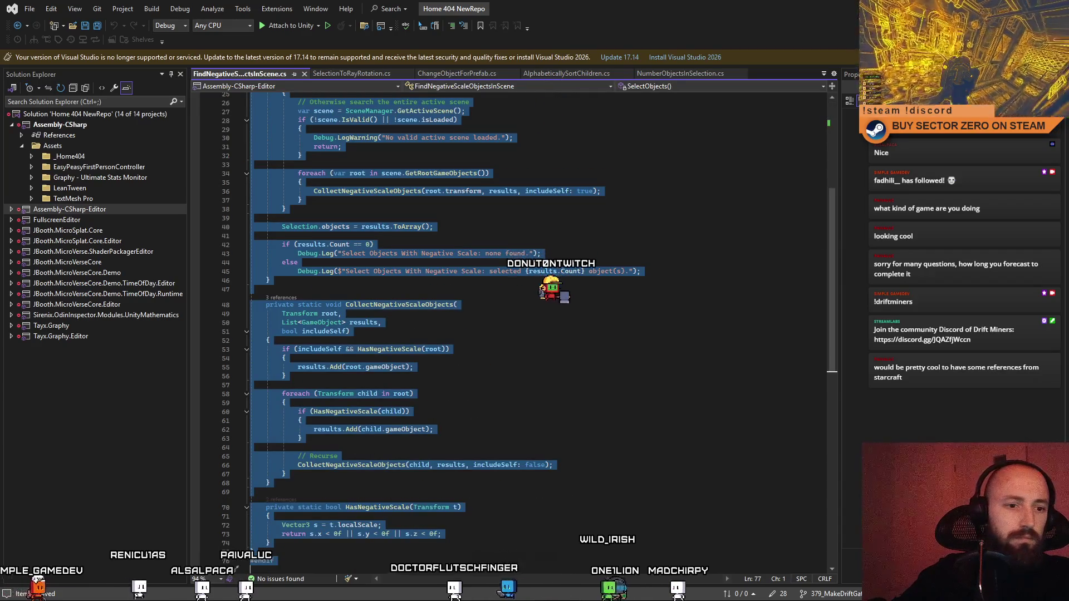
key("alt+Tab")
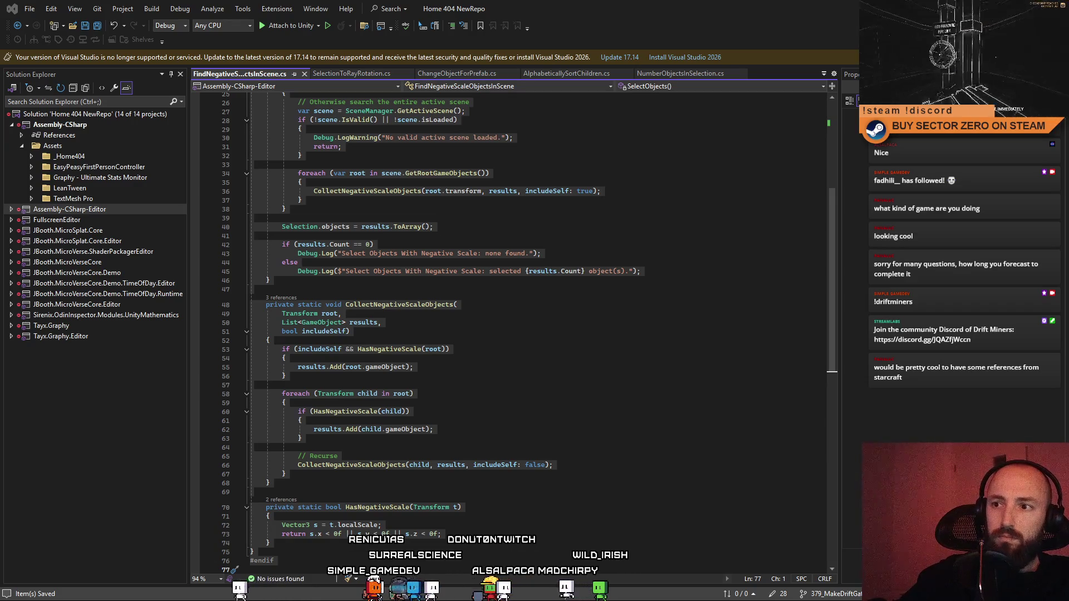
Step: Replace the script with new recursive negative-scale code using a HasNegativeScale check, and save
scroll(432, 349, "up", 7)
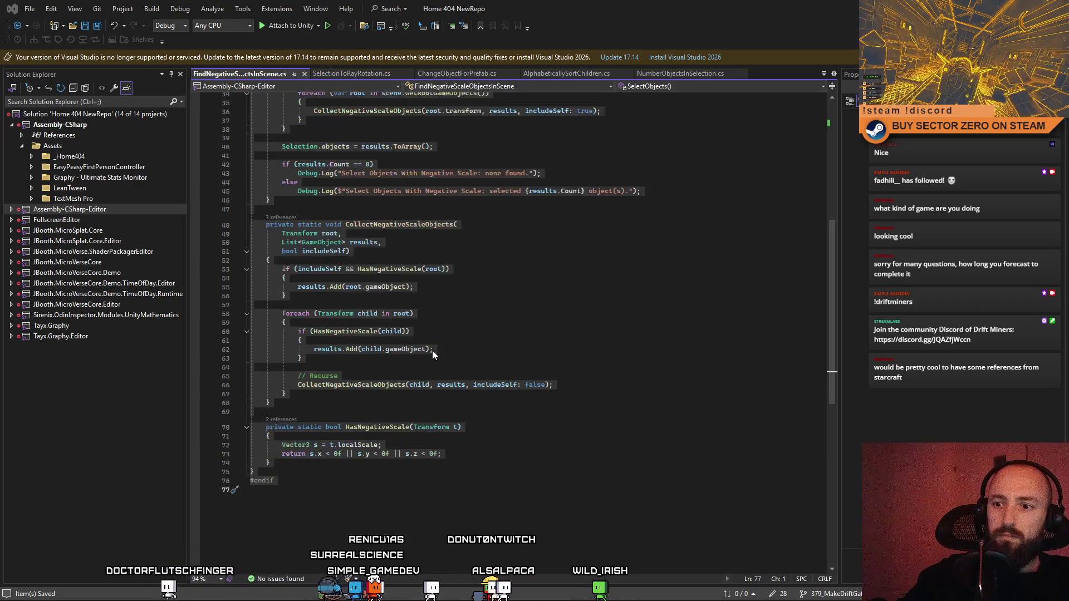
scroll(475, 359, "up", 2)
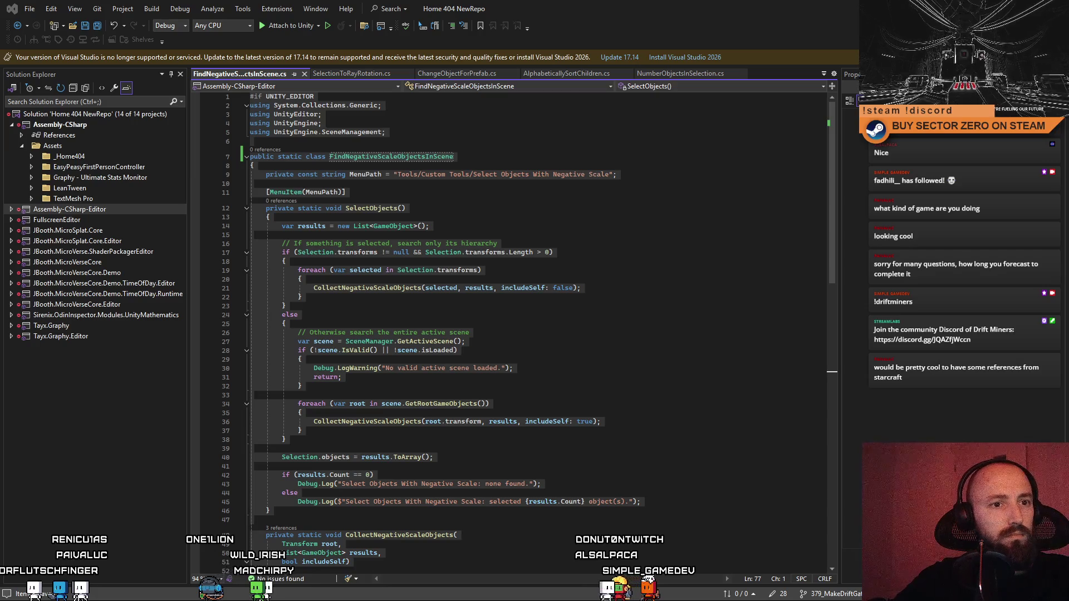
left_click(547, 337)
key("ctrl+a")
key("ctrl+v")
key("ctrl+s")
key("alt+Tab")
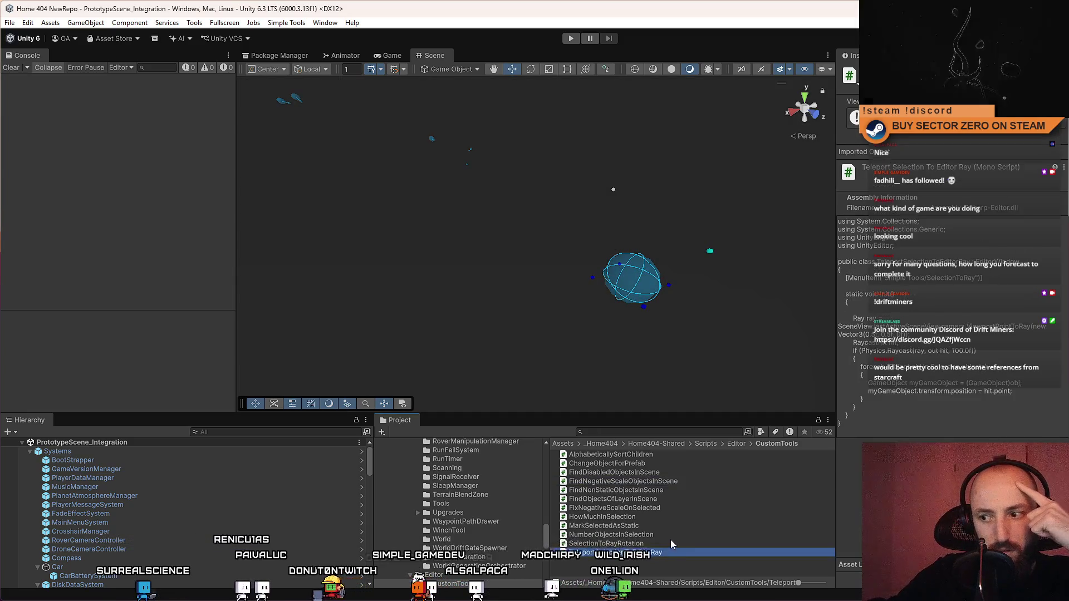
Step: Compare the SelectionToRayRotation and TeleportSelectionToEditorRay scripts in the Inspector
left_click(684, 546)
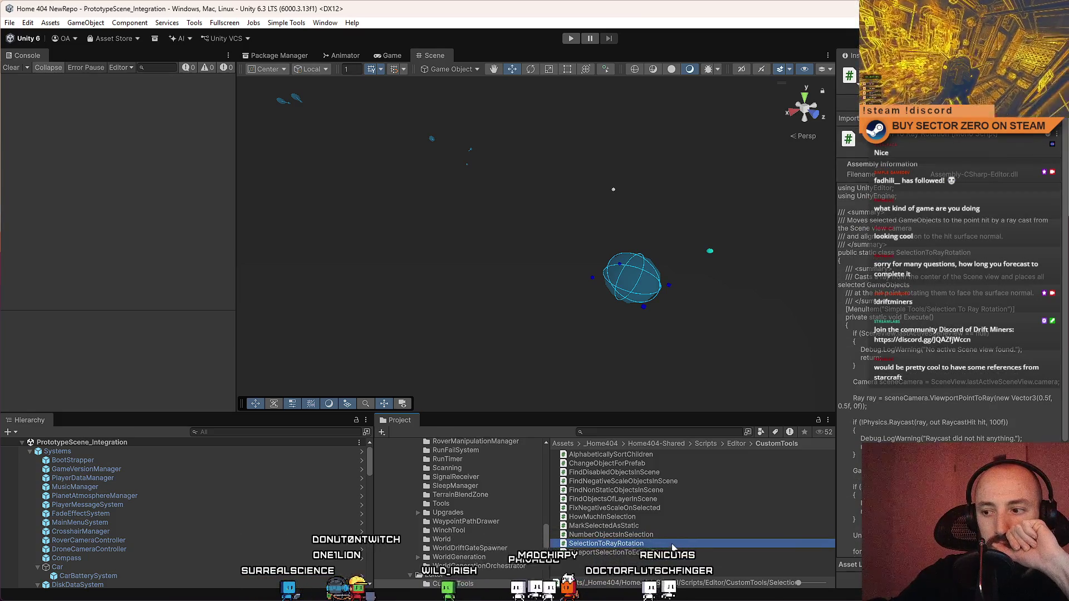
left_click(671, 551)
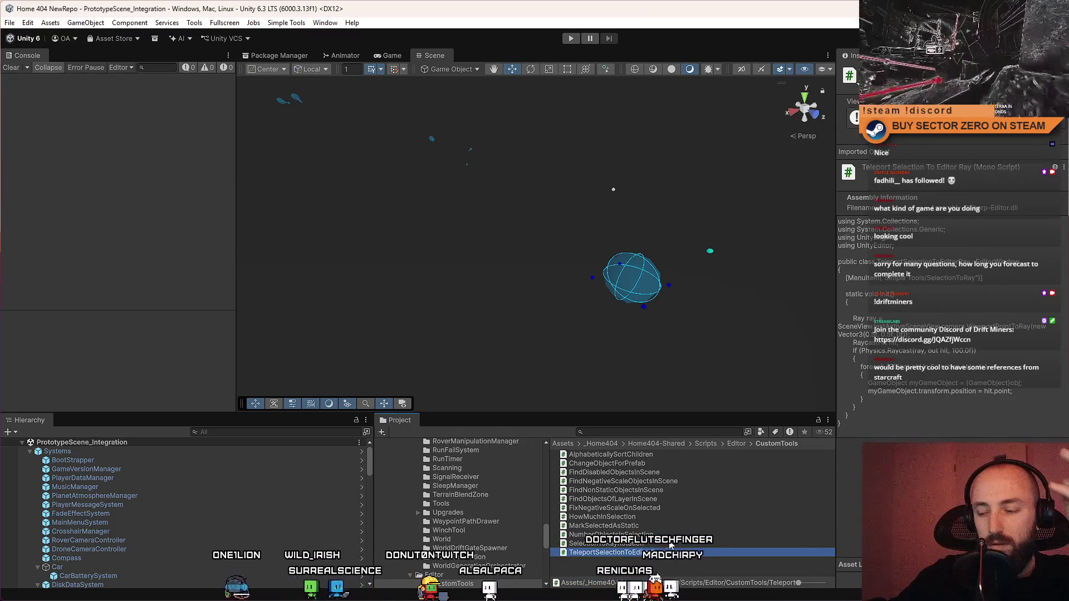
left_click(677, 544)
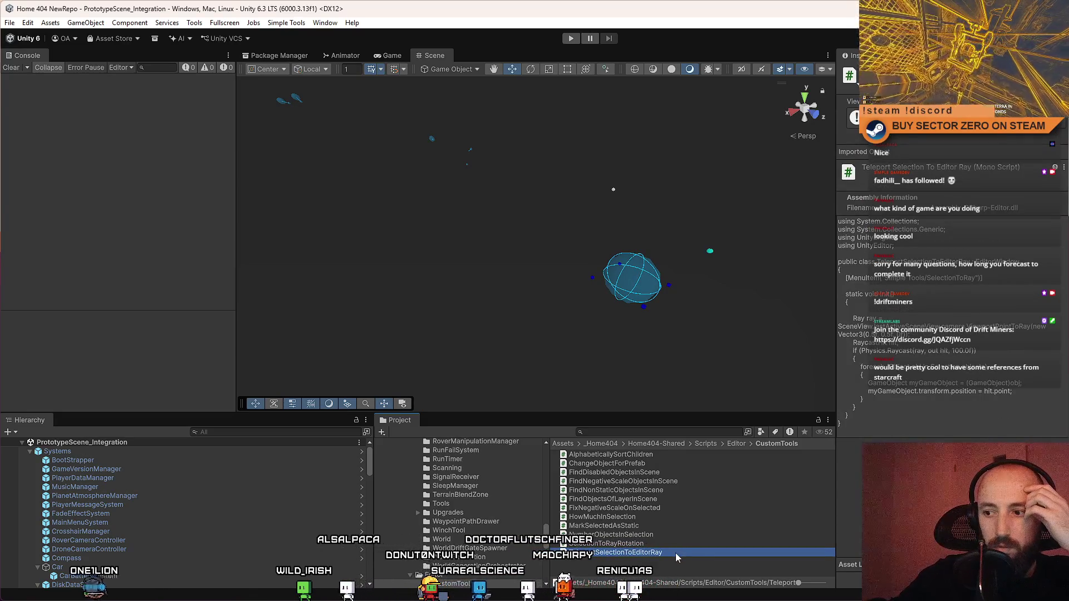
left_click(670, 544)
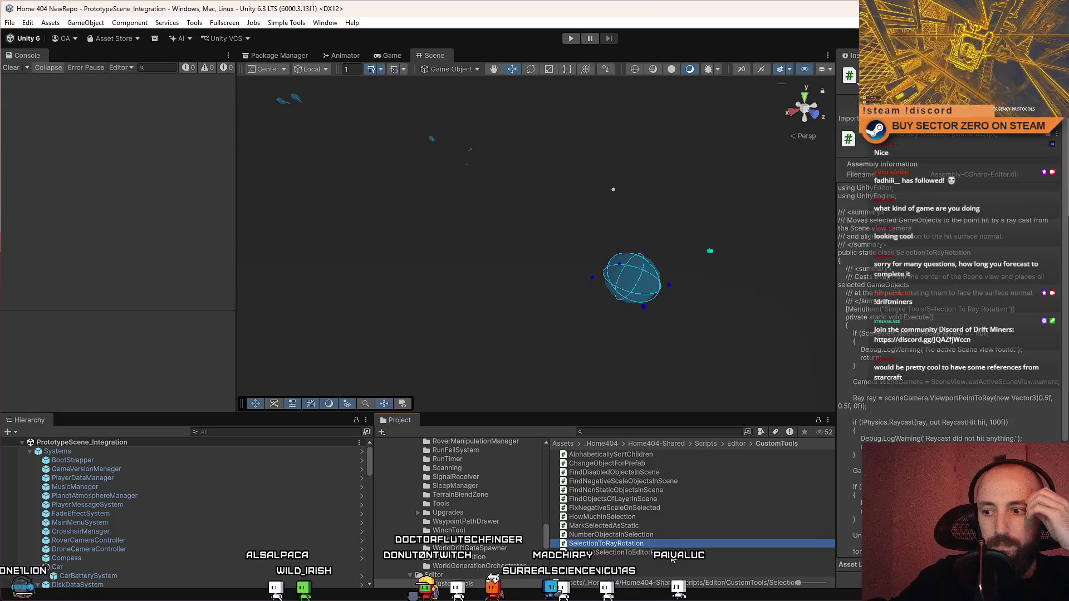
left_click(672, 551)
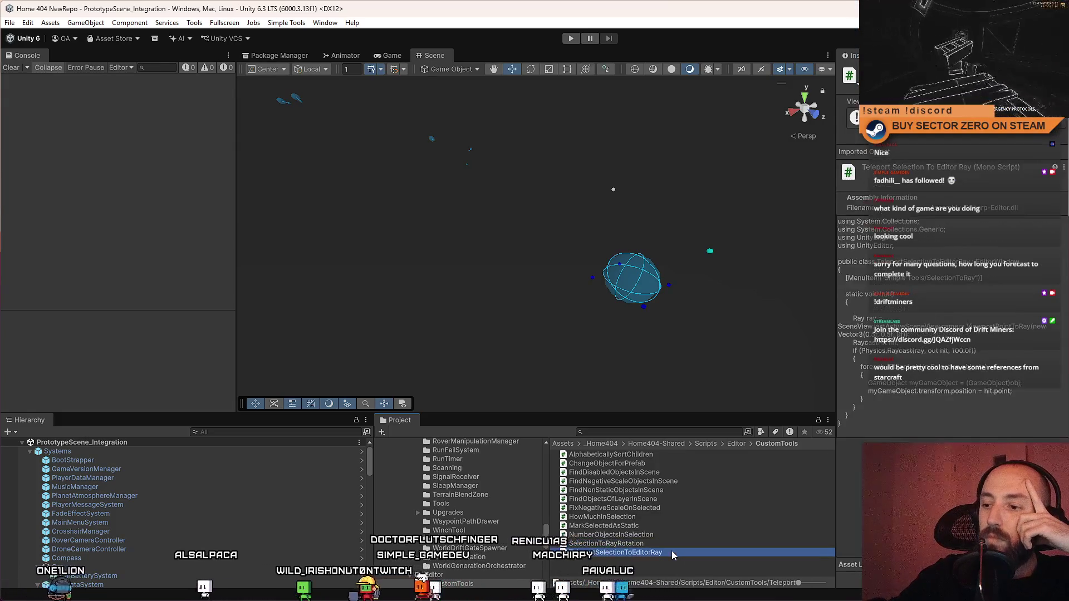
left_click(672, 546)
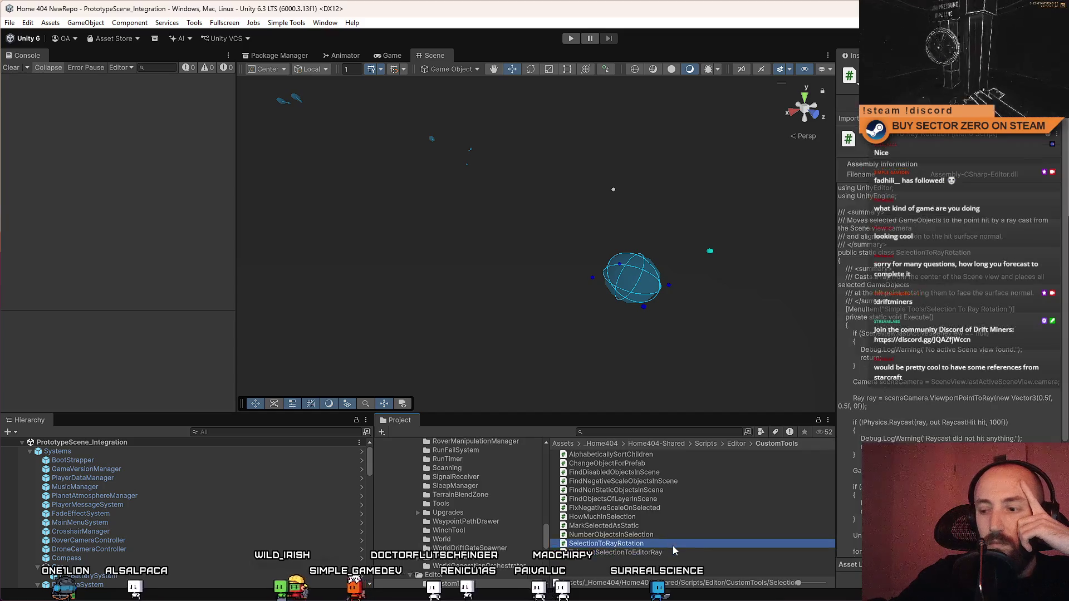
left_click(671, 553)
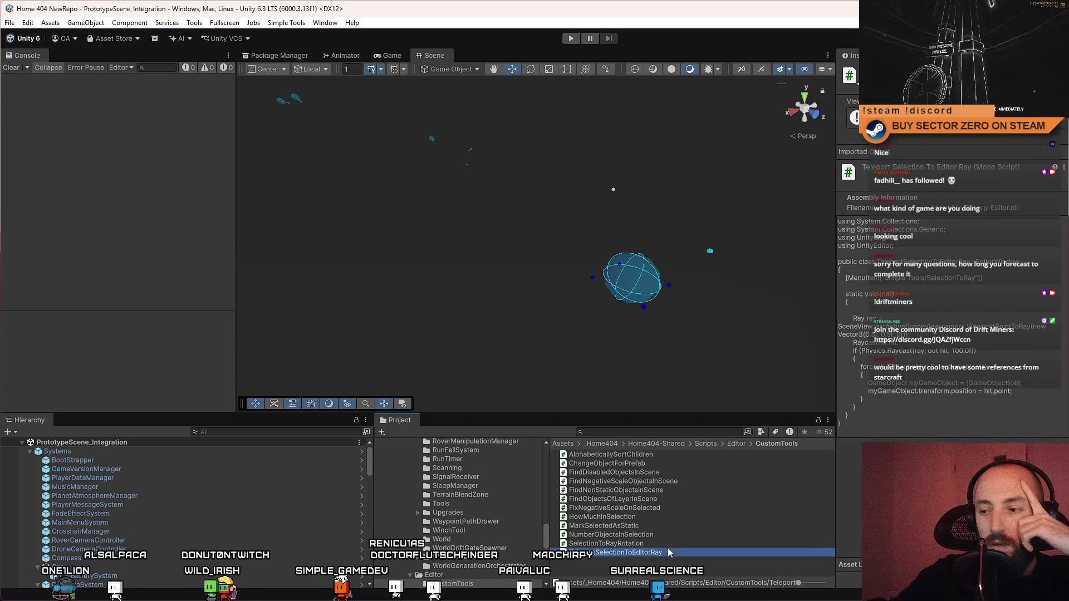
left_click(667, 544)
left_click(667, 551)
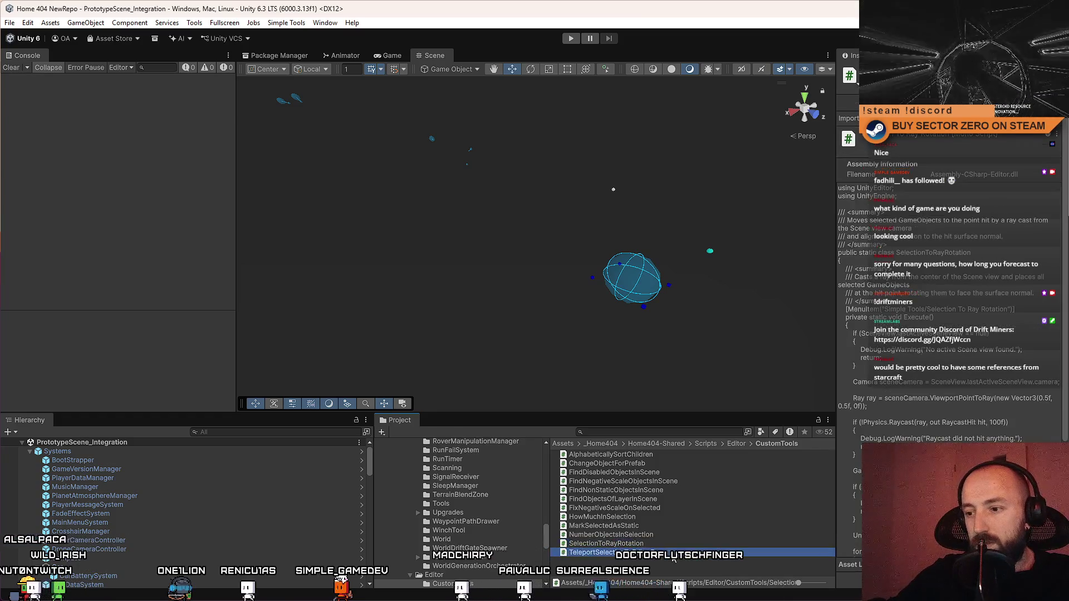
Step: Rename SelectionToRayRotation, retrying after the name-exists error by inserting 'Editor' into the name
left_click(607, 543)
left_click(663, 542)
key("Return")
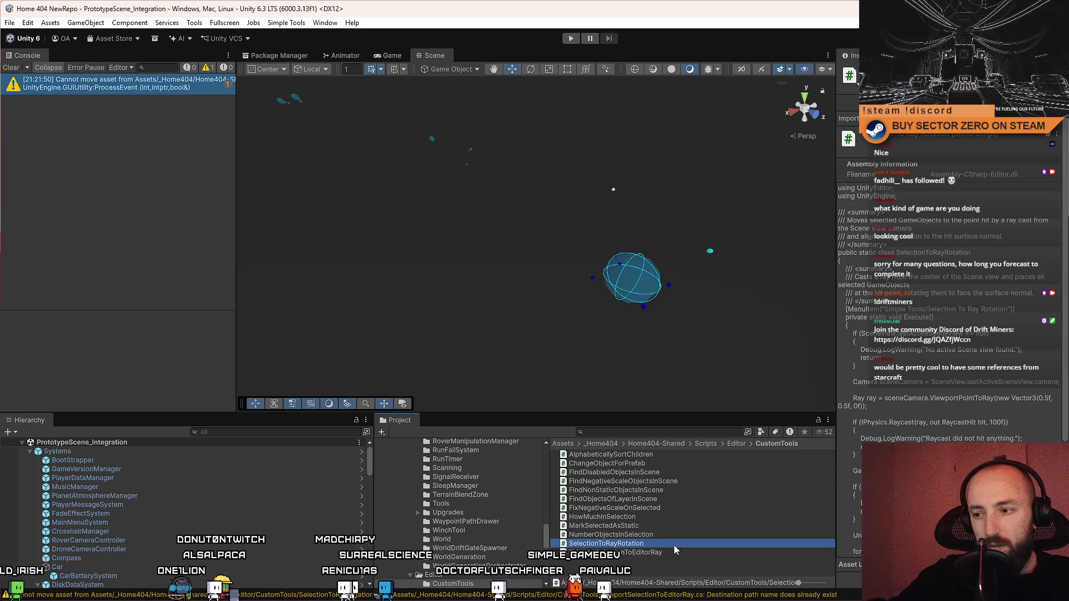
left_click(654, 543)
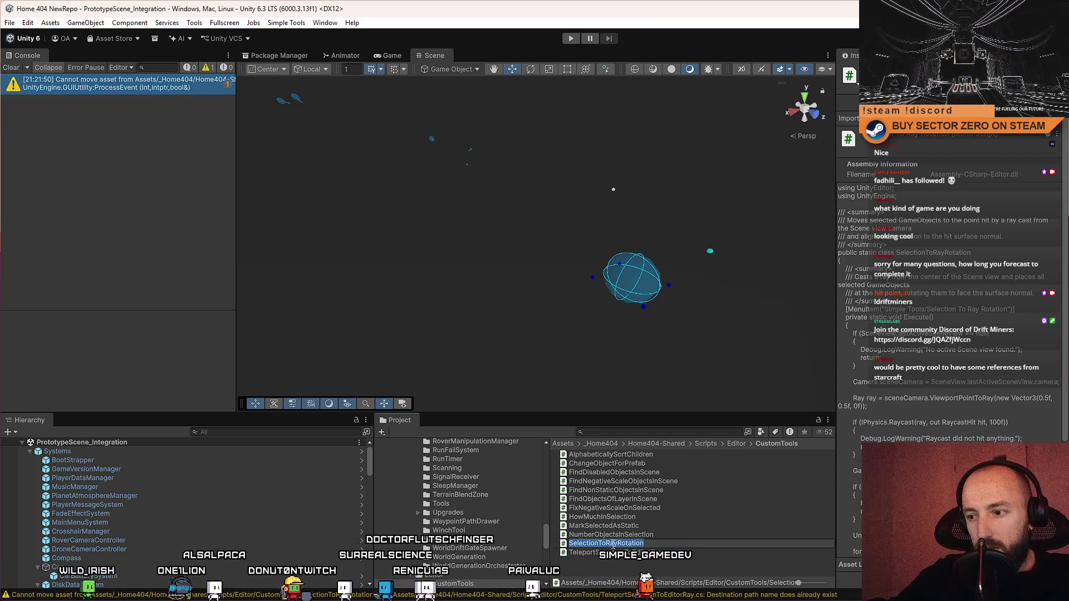
type("Editor")
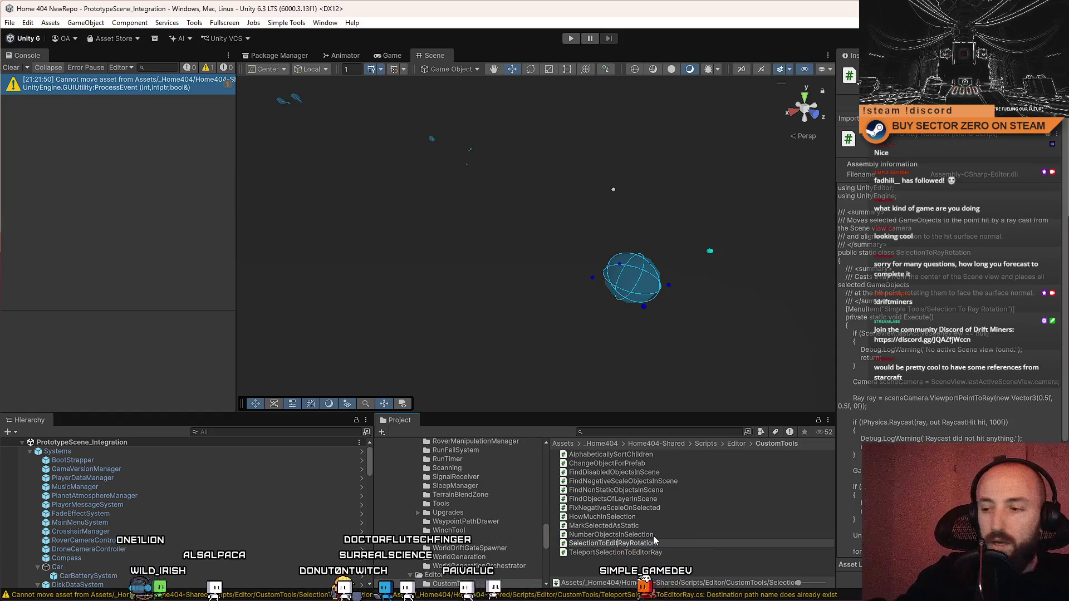
key("alt+Tab")
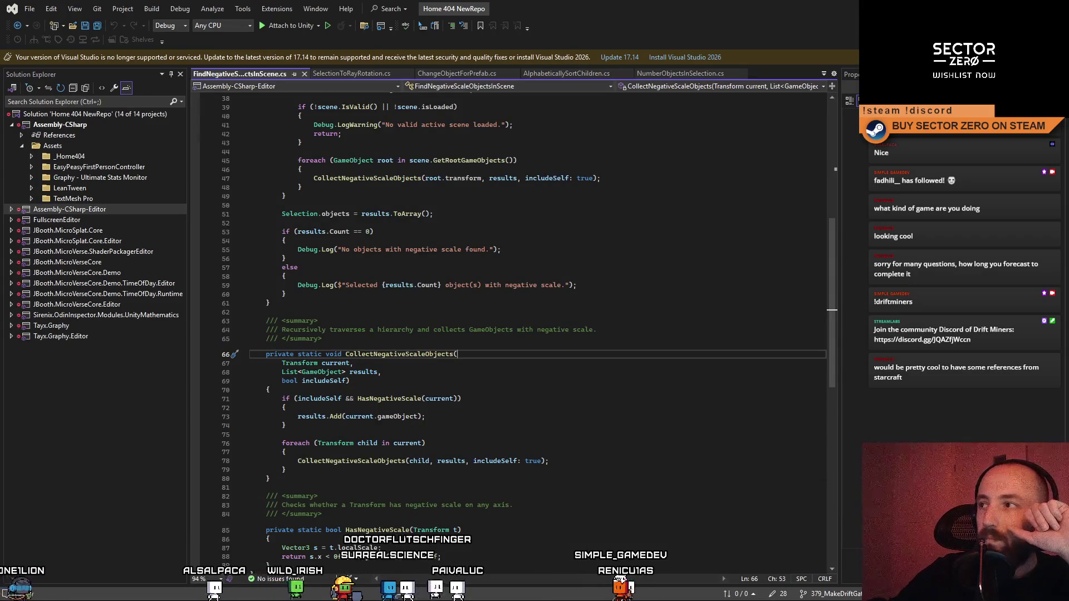
Step: Change 'Rotation' to 'Hit' so the script becomes SelectionToEditorRayHit, and open it in Visual Studio
key("alt+Tab")
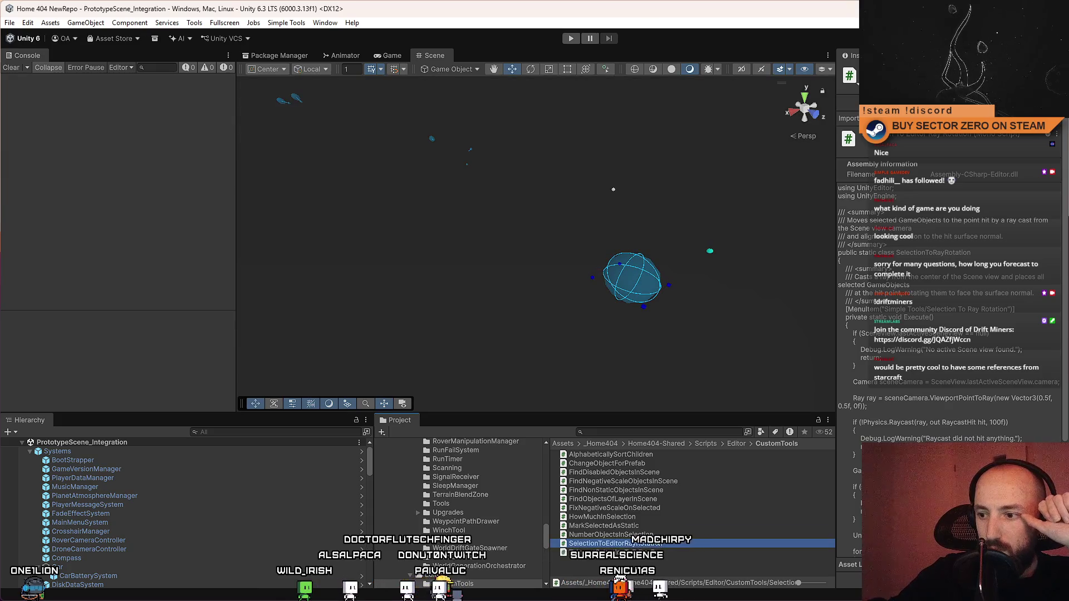
left_click(639, 544)
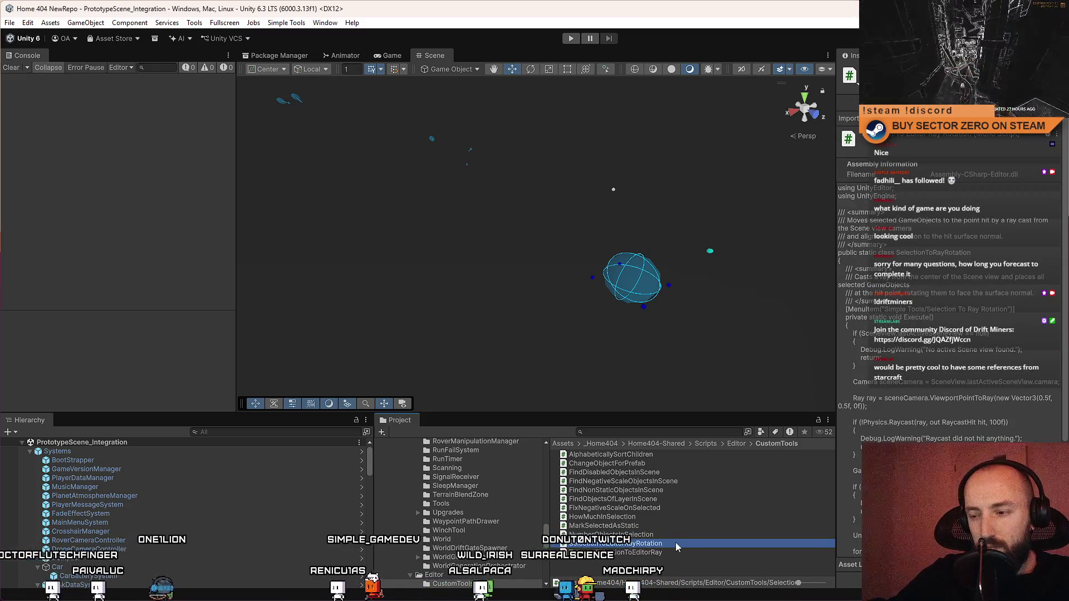
key("F2")
left_click(638, 544)
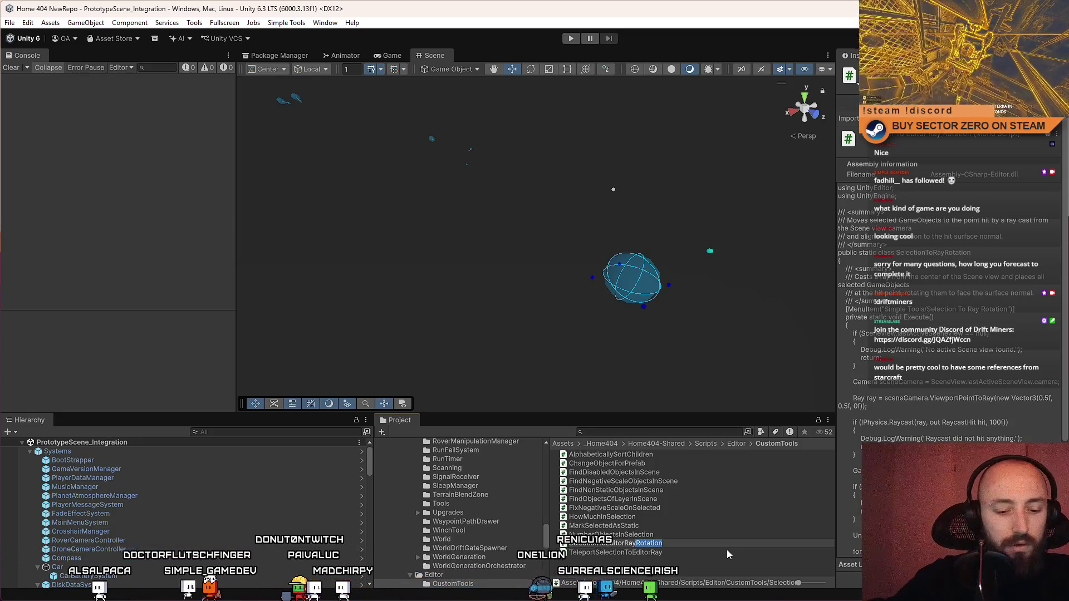
type("Hit")
key("Return")
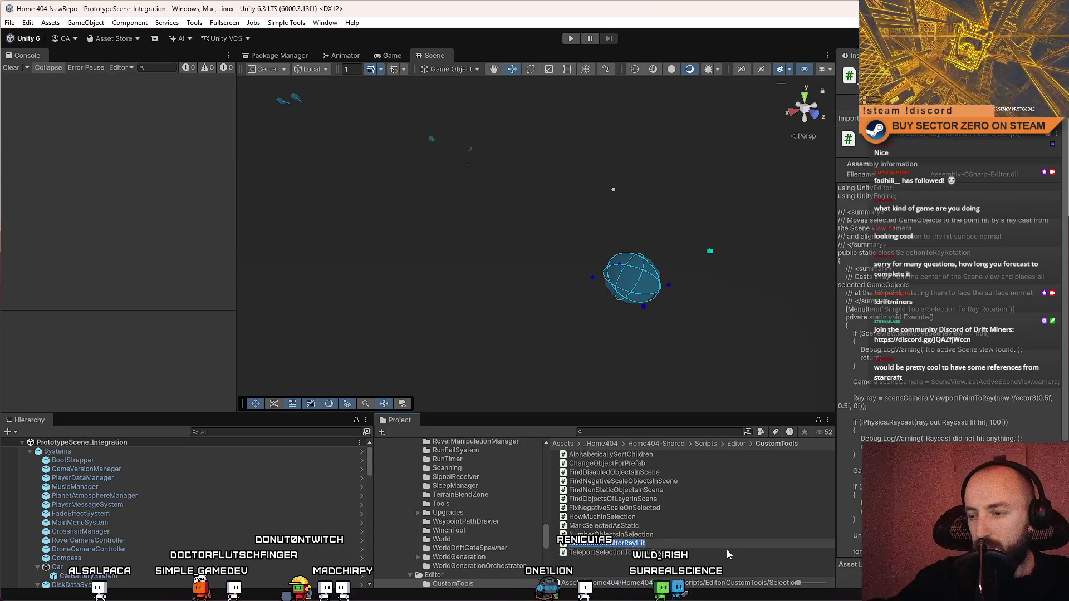
double_click(673, 537)
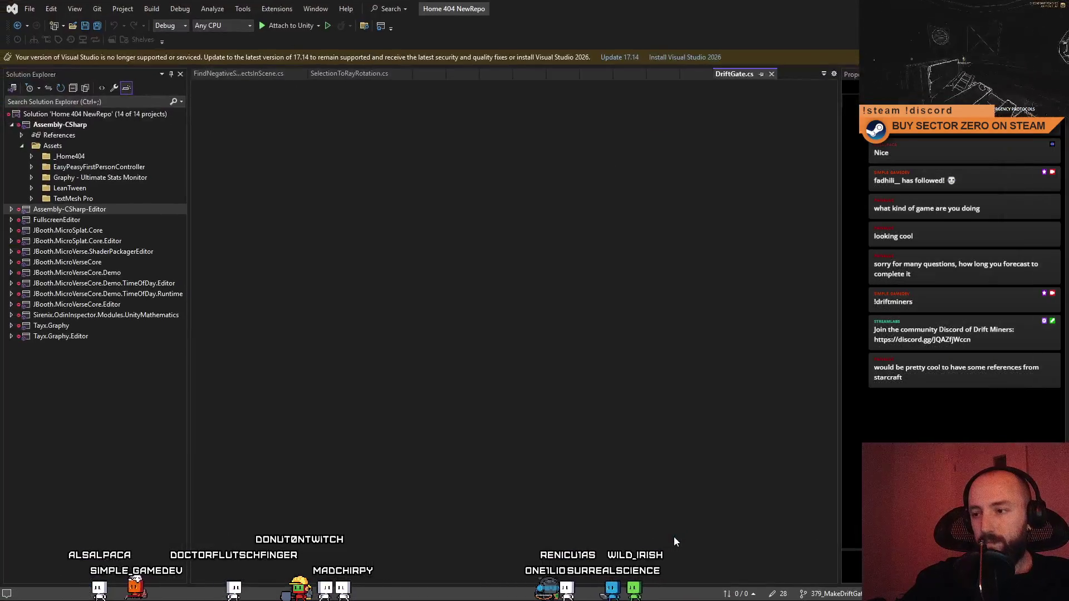
key("alt+Tab")
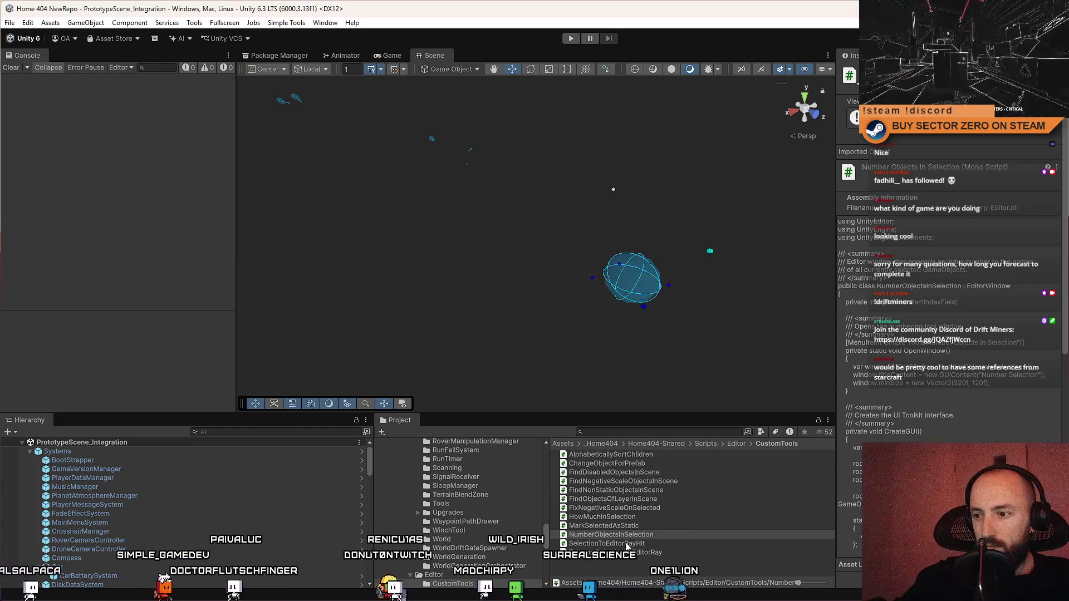
left_click(655, 545)
Step: Rename the class to SelectionToEditorRayHit and change the menu path to 'Selection To Editor Ray Hit'
double_click(656, 546)
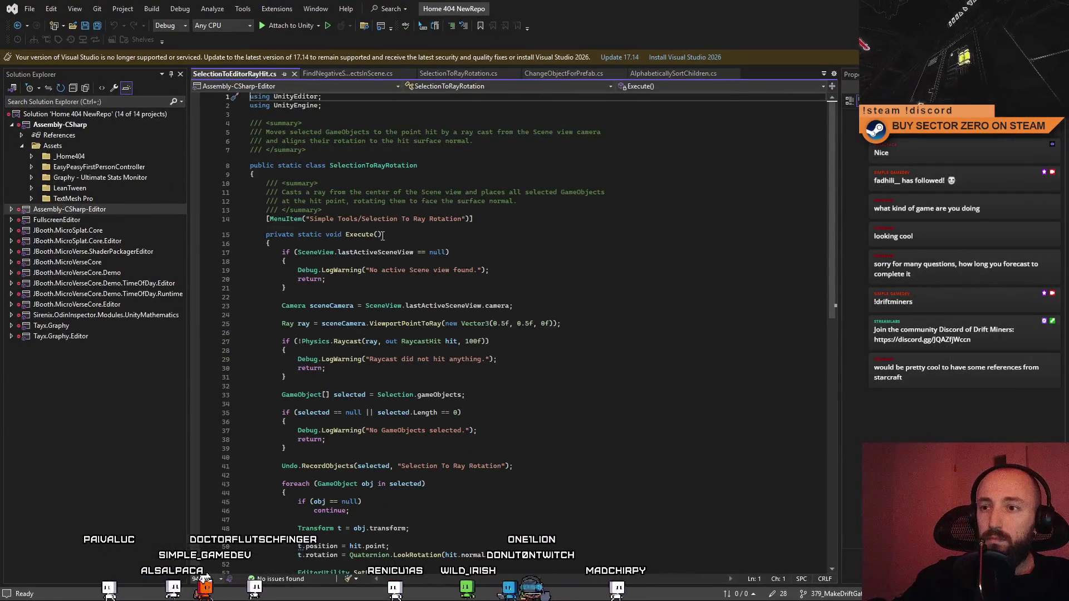
double_click(377, 166)
type("SelectionToEditorRayHit")
left_click_drag(462, 219, 413, 225)
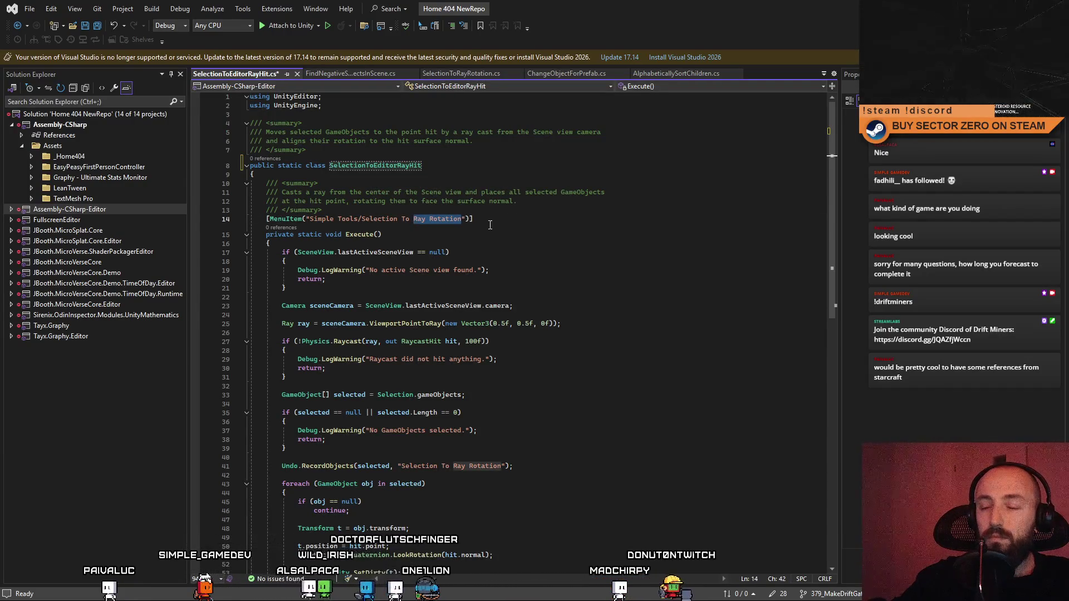
type("Editor")
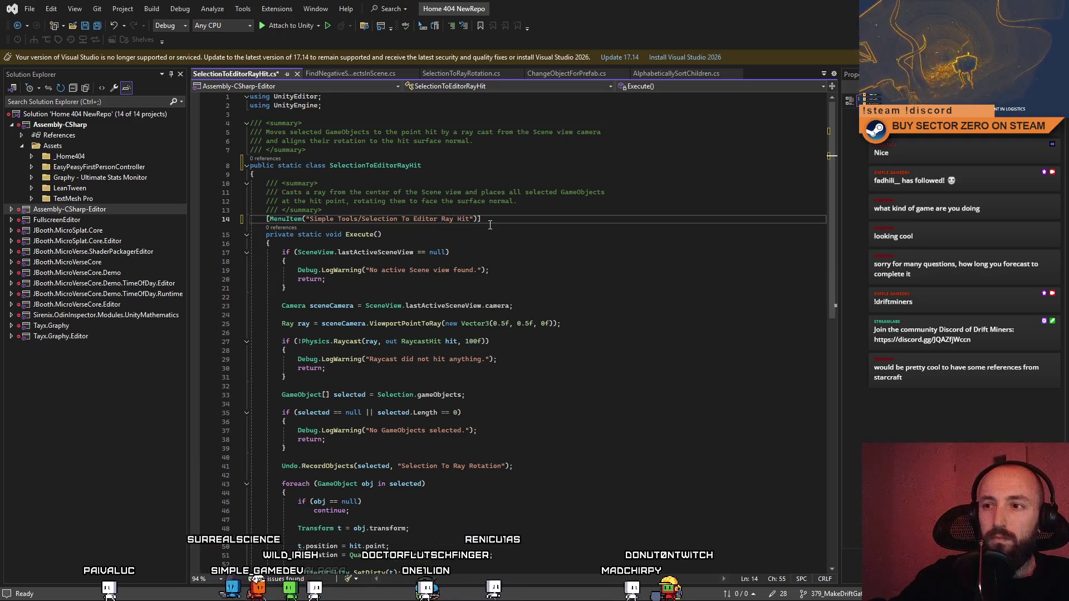
Step: Copy the whole SelectionToEditorRayHit script and select TeleportSelectionToEditorRay in Unity
scroll(501, 251, "down", 5)
scroll(556, 278, "up", 5)
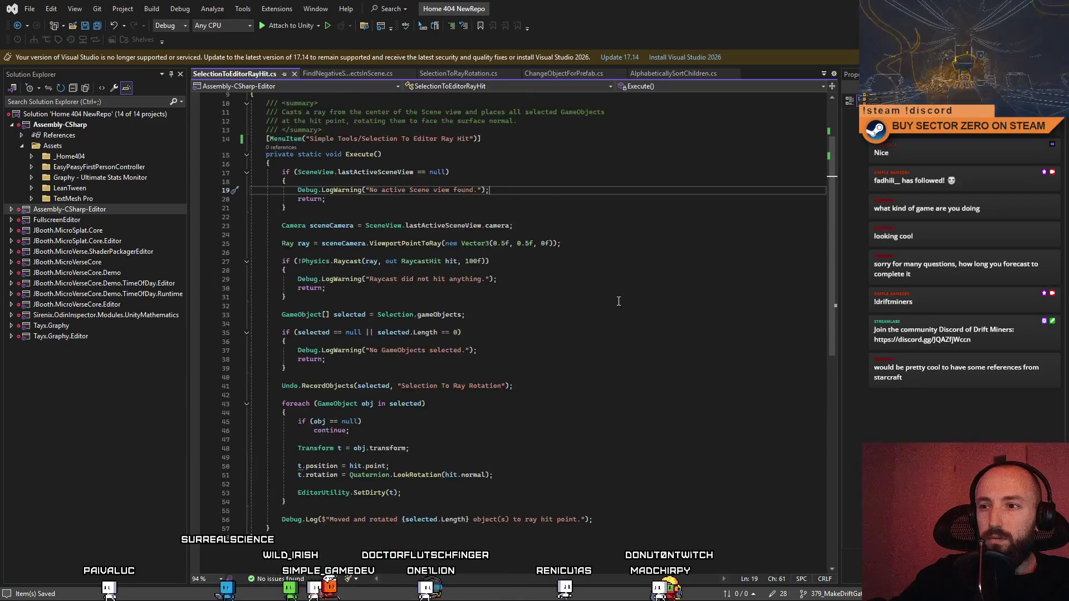
left_click(557, 271)
key("ctrl+a")
key("alt+Tab")
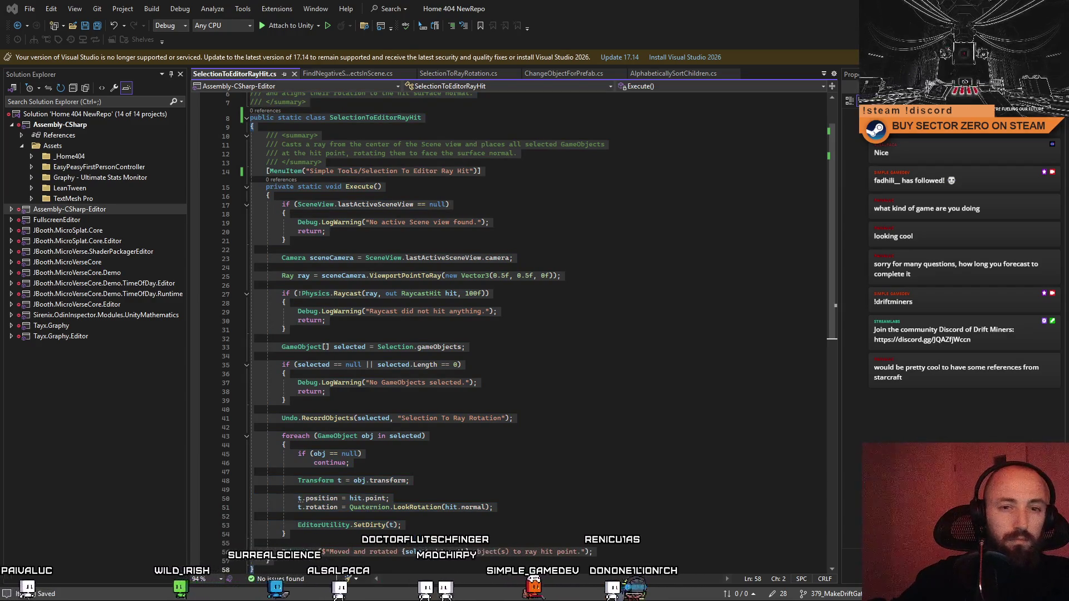
key("alt+Tab")
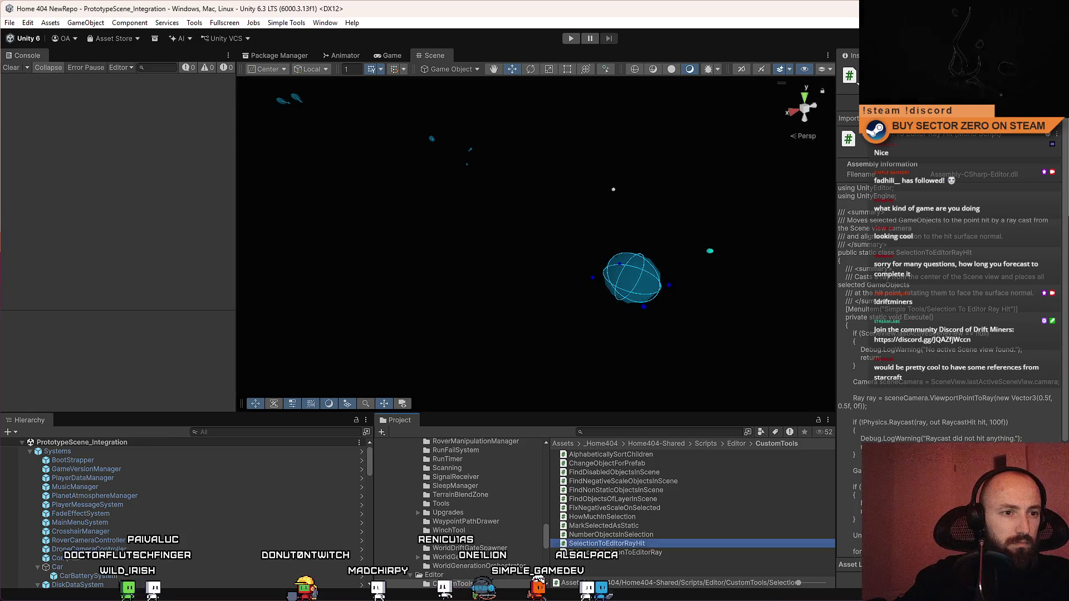
left_click(612, 553)
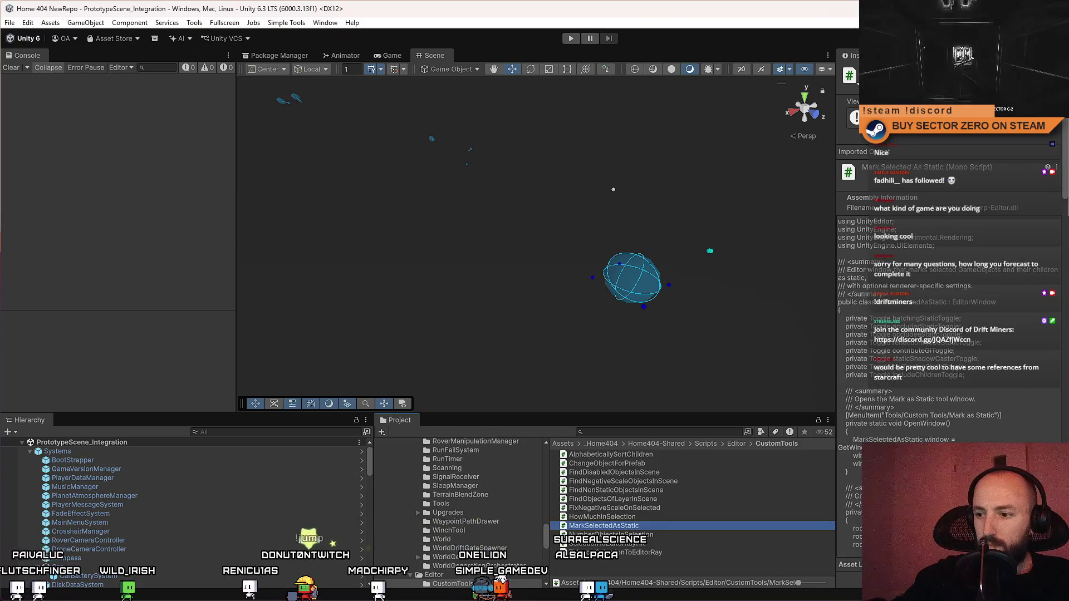
Step: Rename the TeleportSelectionToEditorRay script to SelectionToEditorRayNormal in the Project panel
left_click(672, 543)
left_click(672, 551)
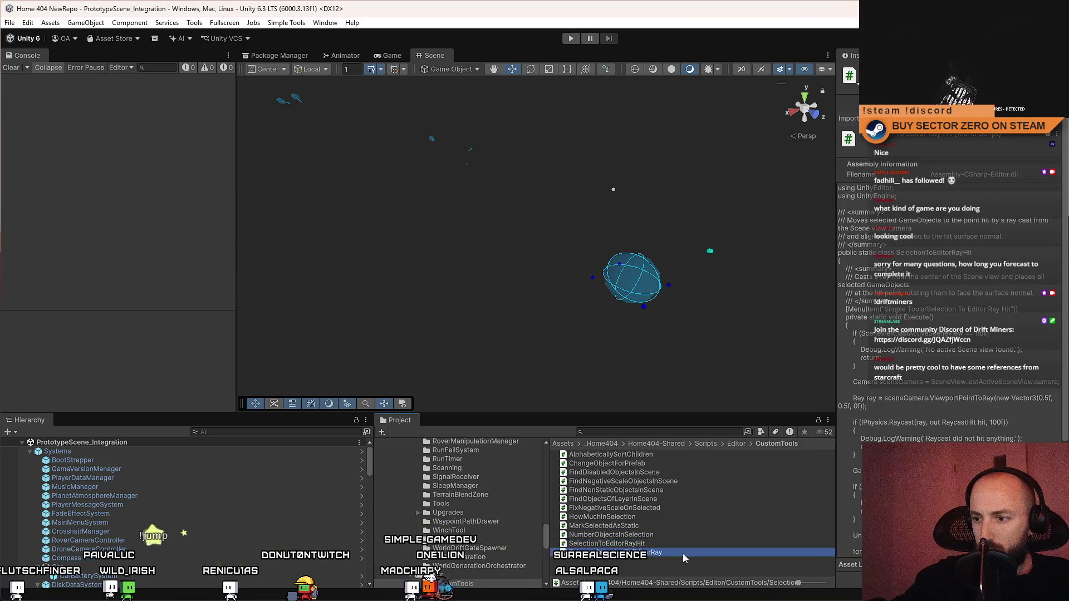
left_click(701, 553)
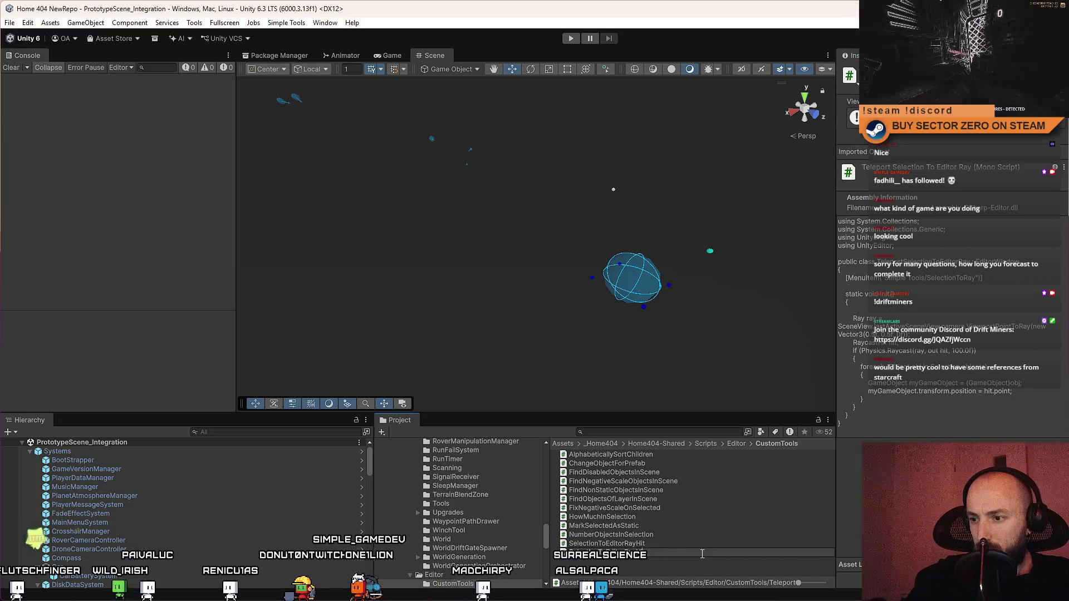
type("Normal")
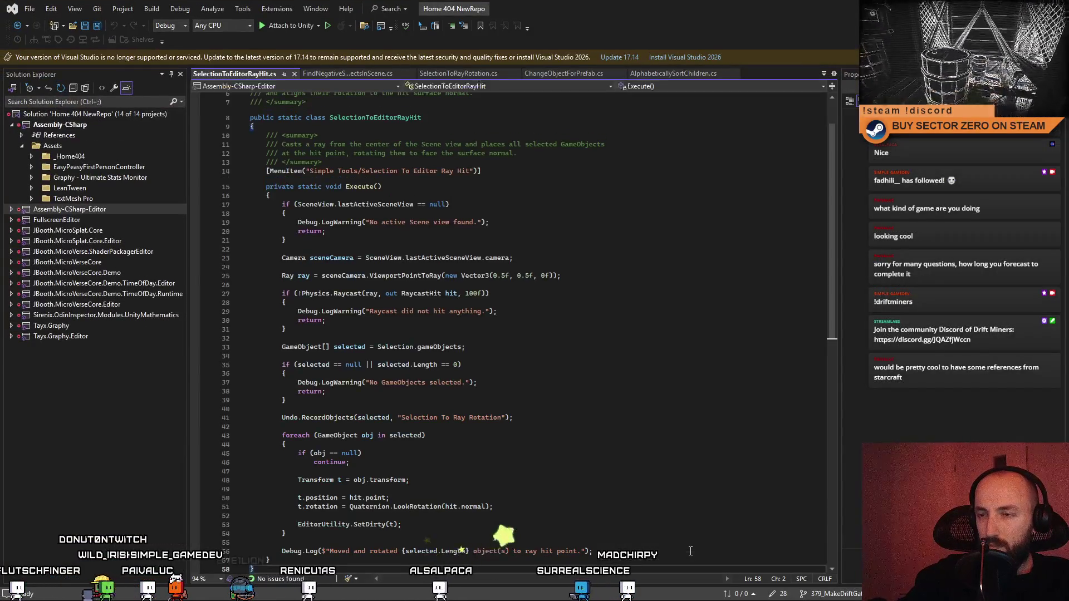
Step: Change the class name in the script so it ends in 'Normal'
scroll(580, 295, "up", 2)
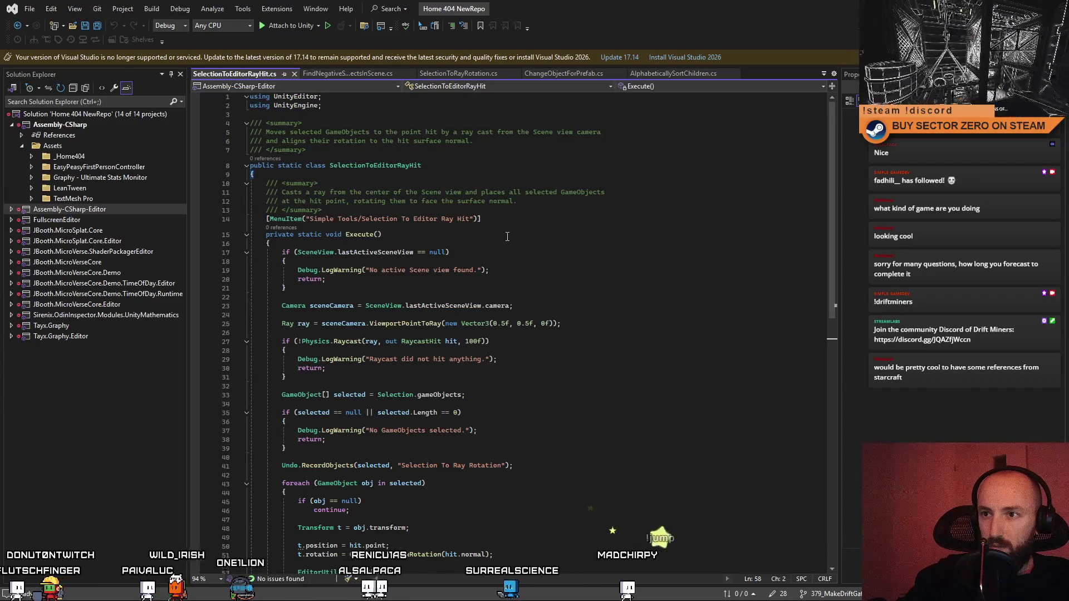
left_click(478, 167)
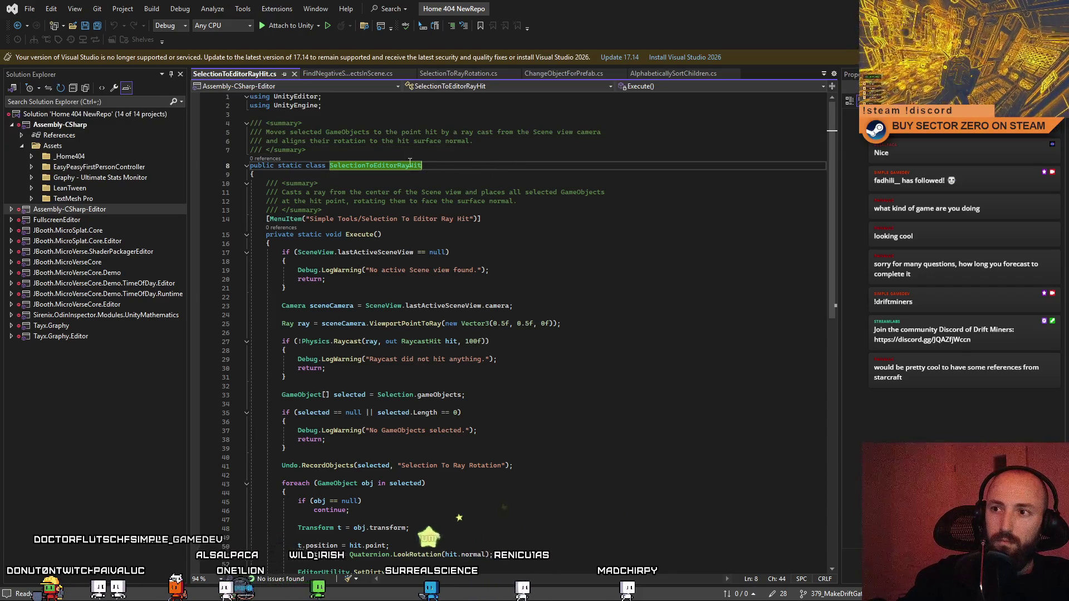
key("BackSpace")
type("Norma")
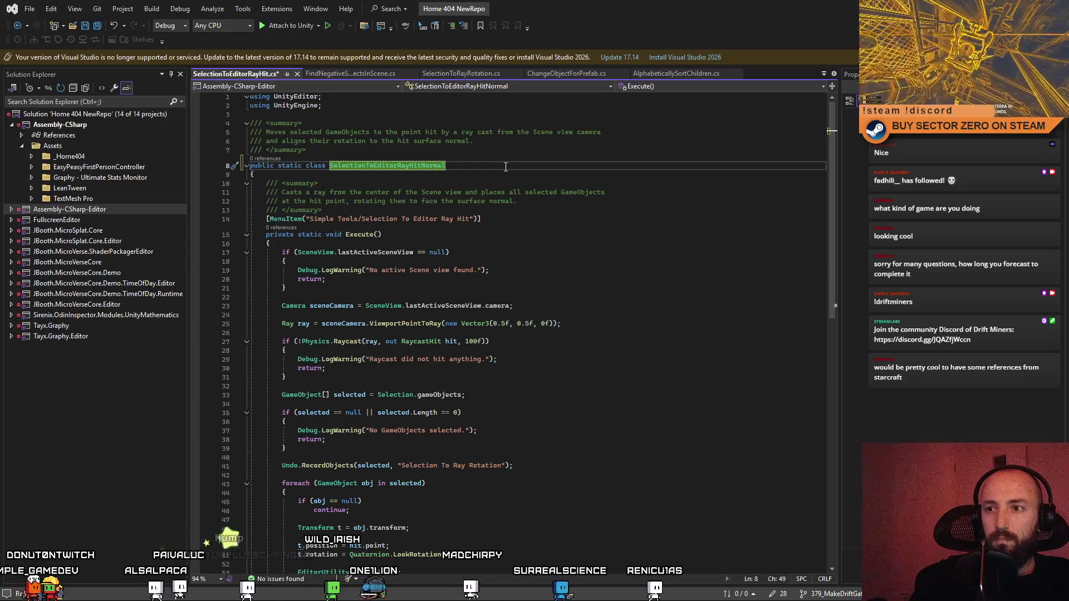
type("l")
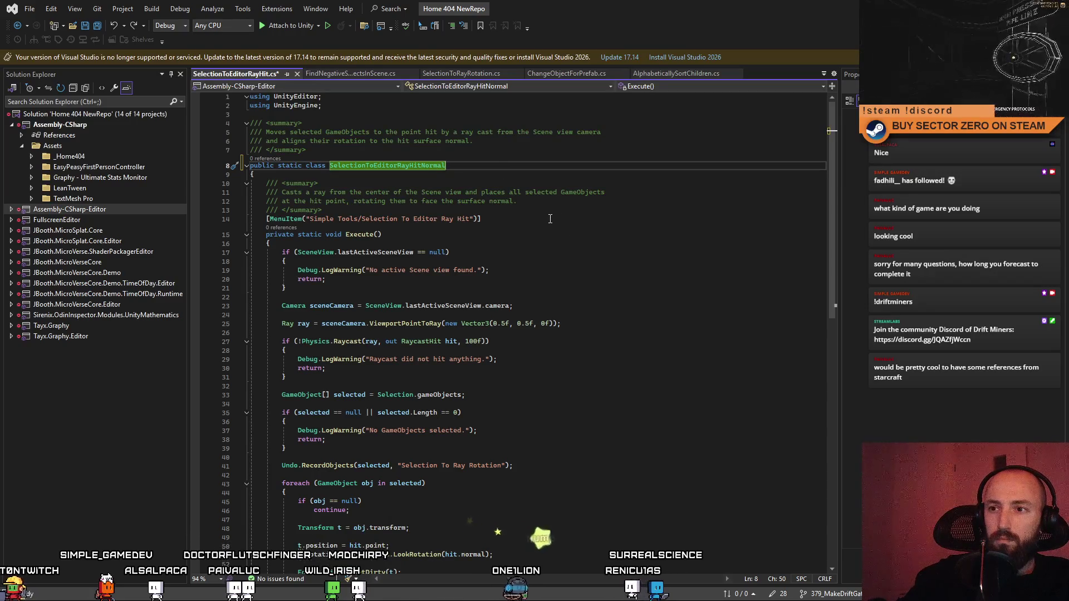
Step: Replace SelectionToEditorRayHit.cs's contents with the updated code and save it
left_click(552, 221)
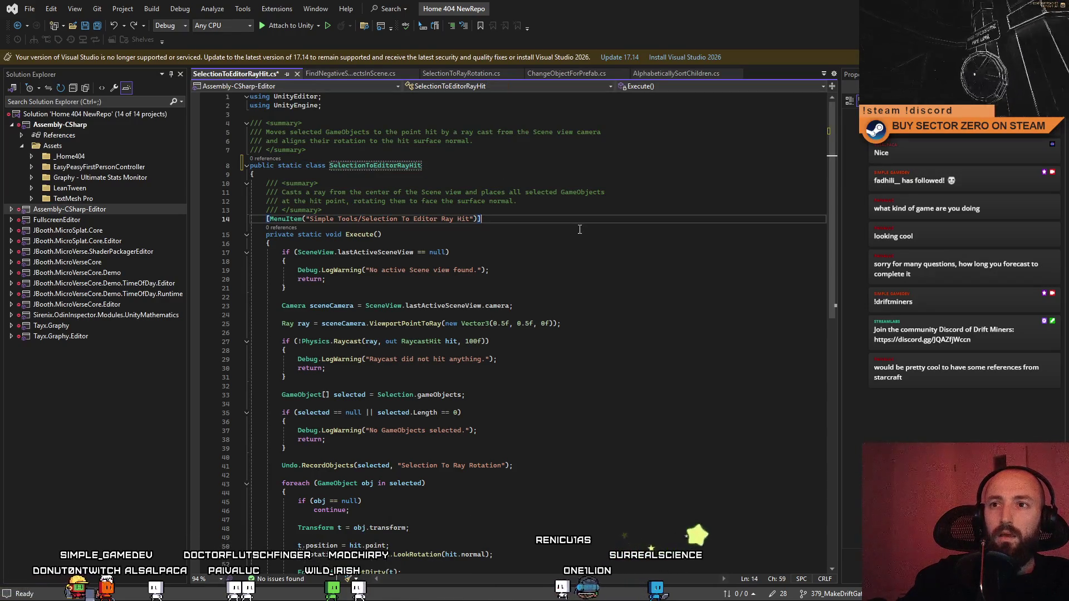
key("ctrl+a")
key("ctrl+v")
key("ctrl+s")
key("alt+Tab")
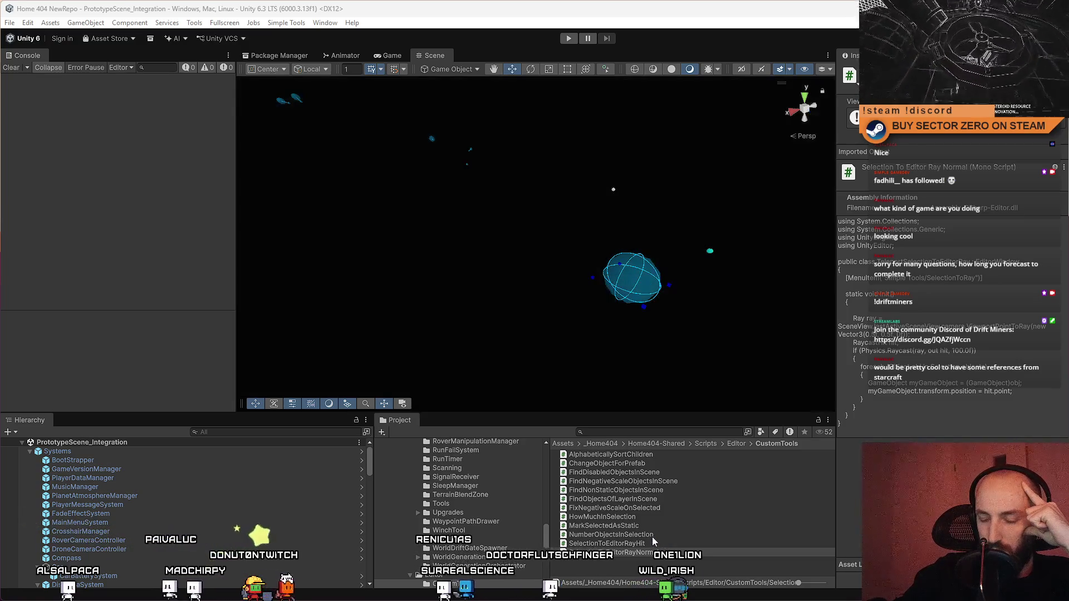
Step: Select and open the SelectionToEditorRayHit script in the CustomTools folder
left_click(655, 543)
left_click(658, 535)
left_click(673, 544)
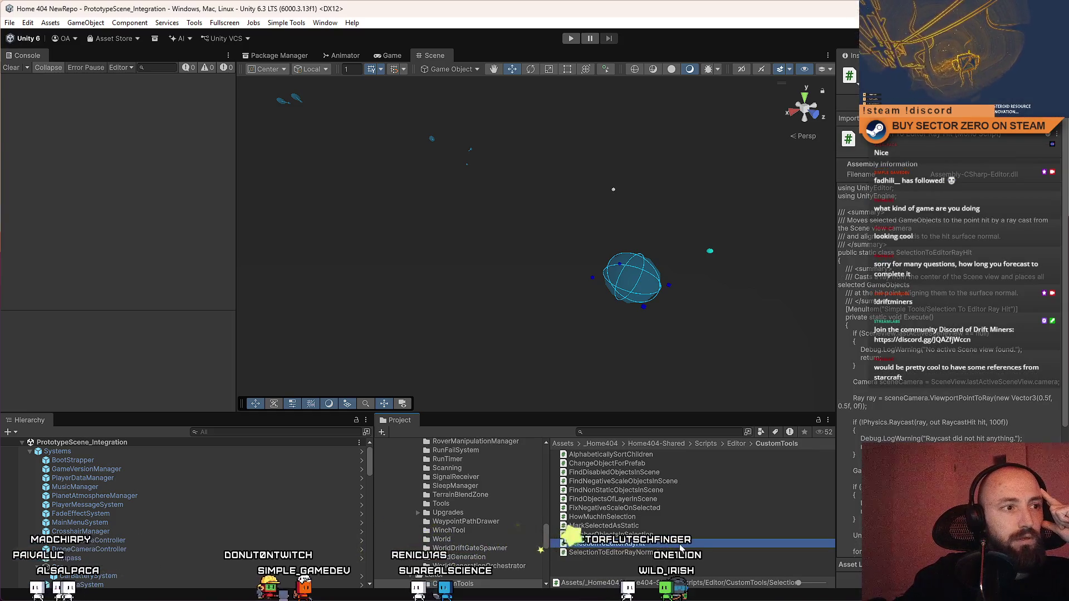
double_click(680, 546)
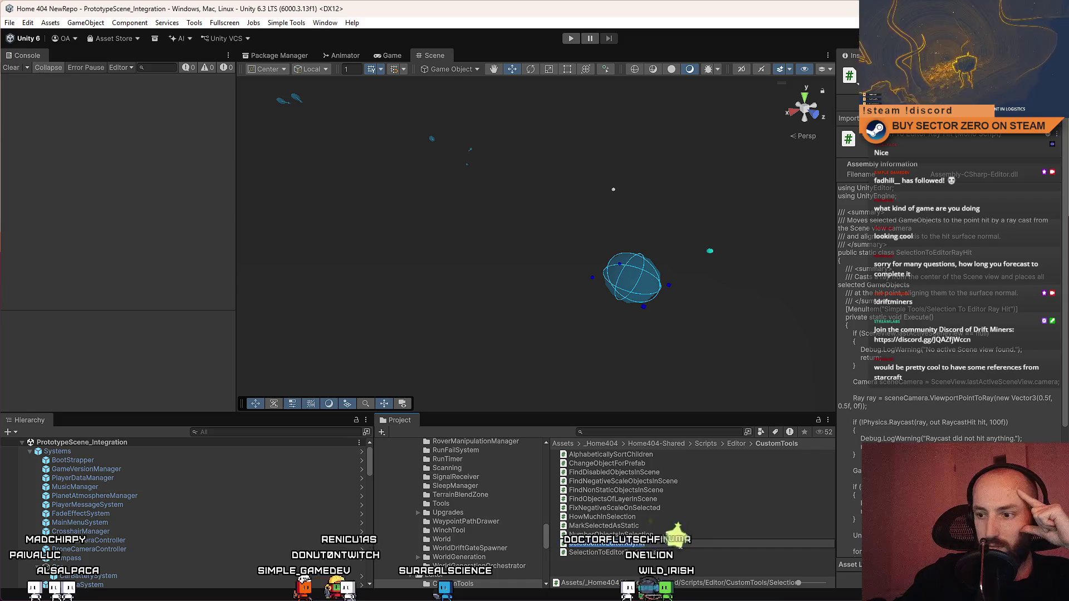
left_click(660, 518)
left_click(657, 543)
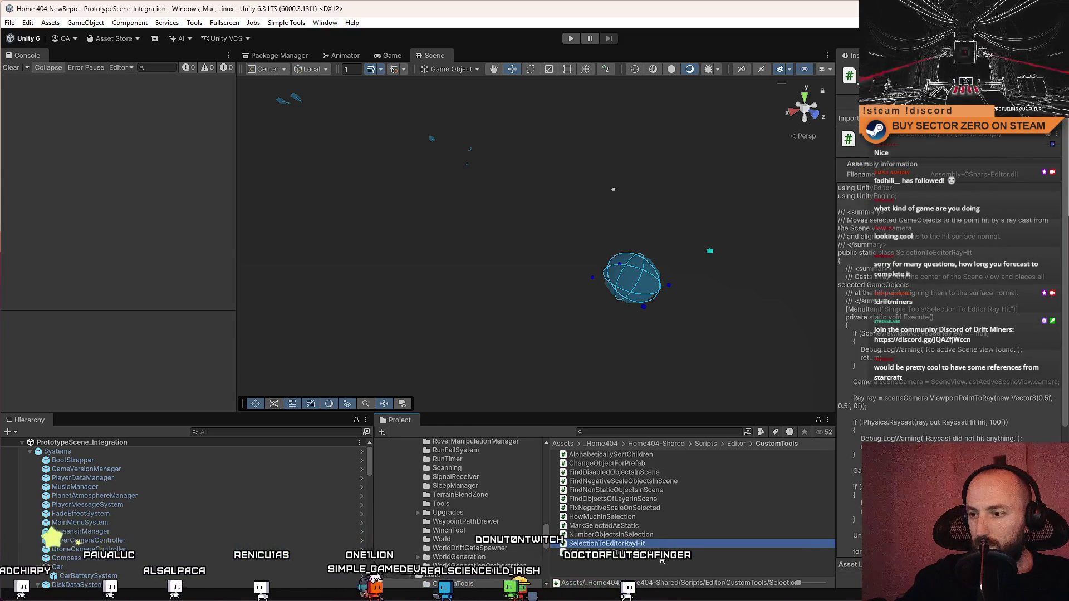
Step: Compare the SelectionToEditorRayHit and SelectionToEditorRayNormal scripts side by side
left_click(664, 552)
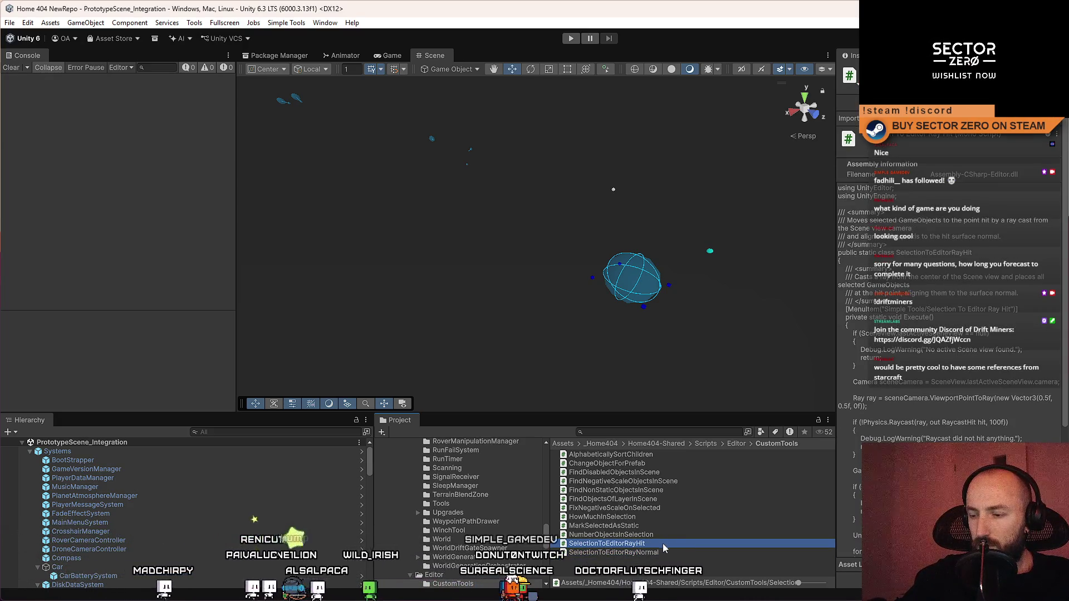
left_click(661, 543)
left_click(654, 552)
left_click(658, 542)
left_click(653, 551)
left_click(656, 541)
left_click(666, 550)
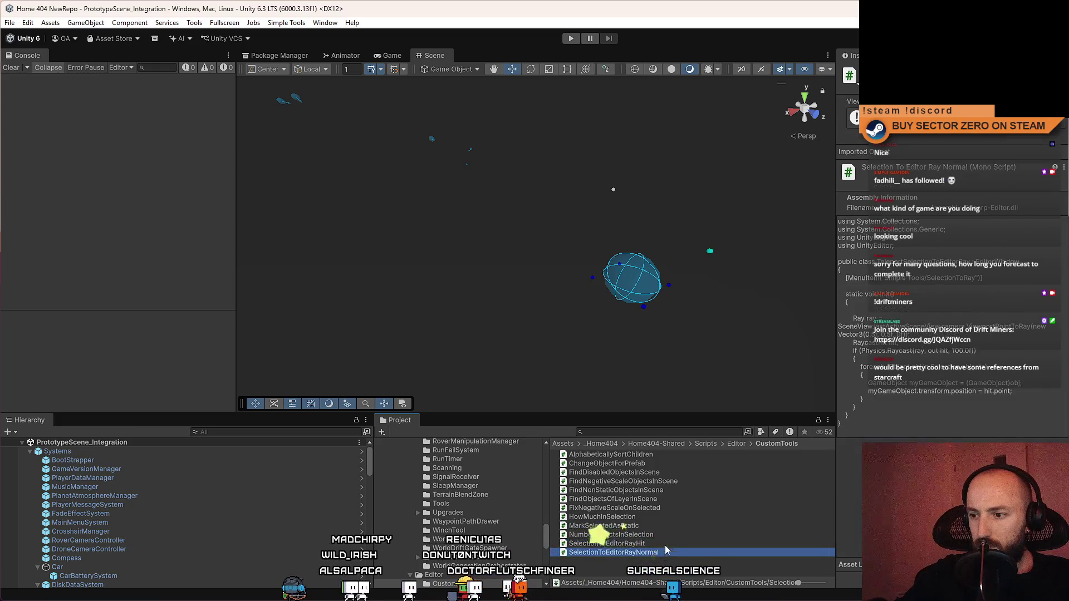
left_click(666, 542)
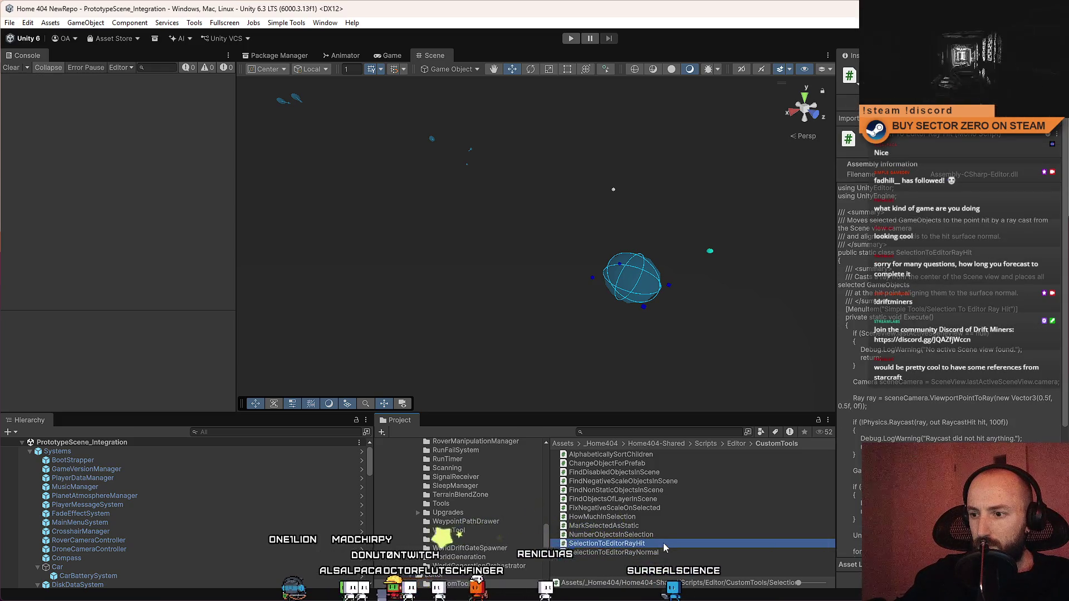
Step: Rename SelectionToEditorRayNormal to SelectionToEditorRayHitNormal and let Unity reload the scripts
left_click(672, 554)
left_click(682, 552)
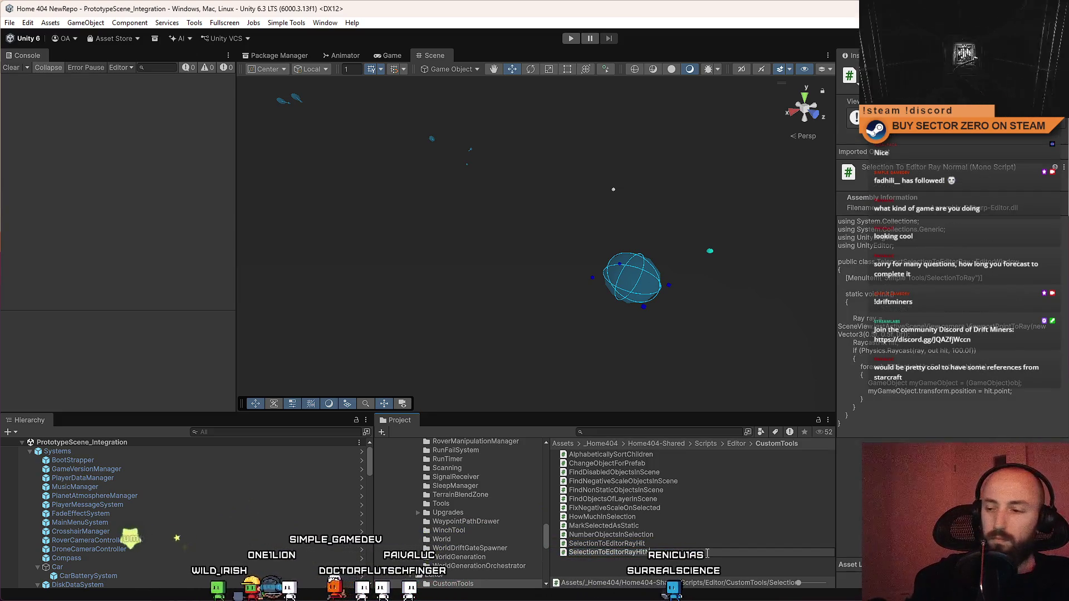
key("alt+Tab")
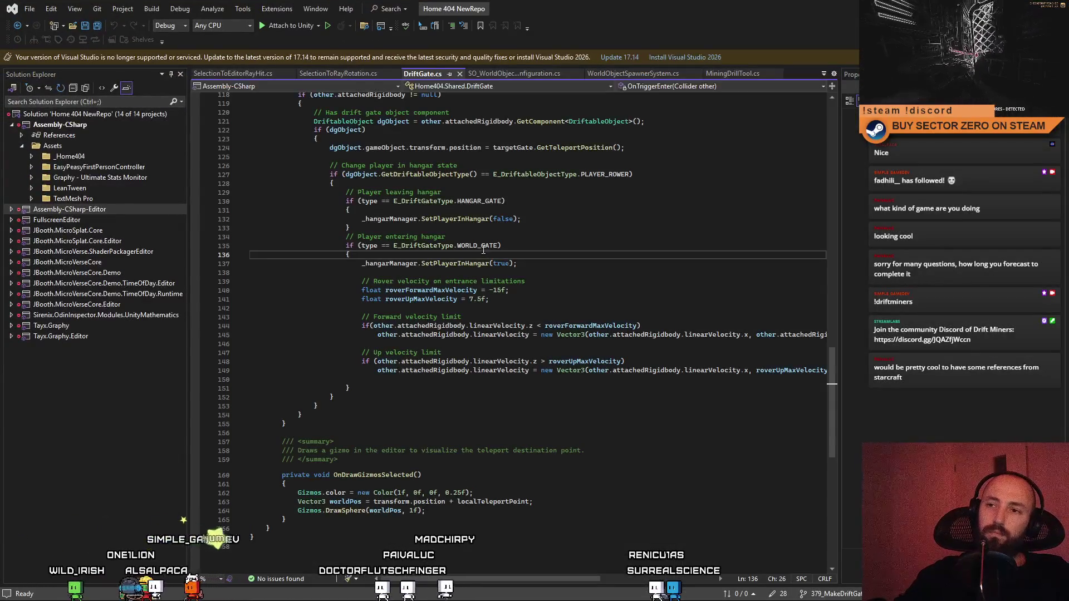
key("alt+Tab")
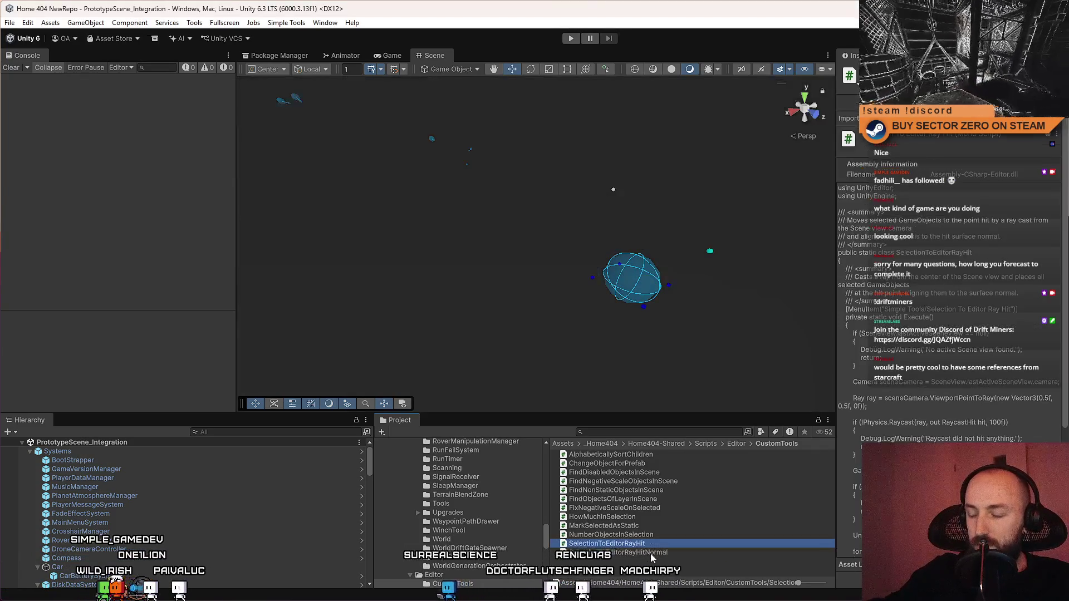
Step: Open SelectionToEditorRayHitNormal.cs and set its class name to SelectionToEditorRayHitNormal
double_click(647, 553)
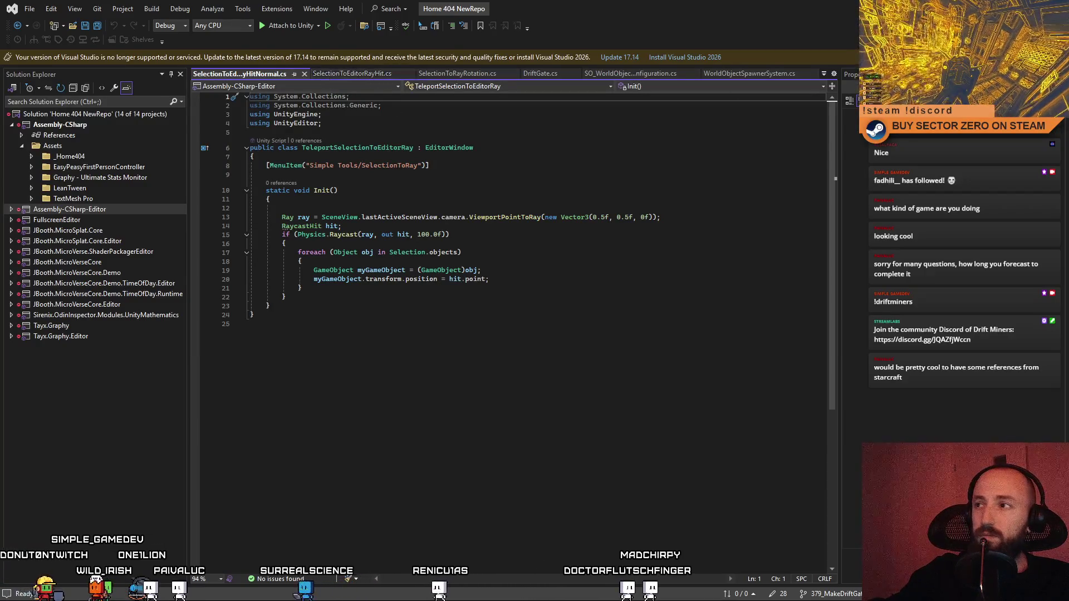
key("alt+Tab")
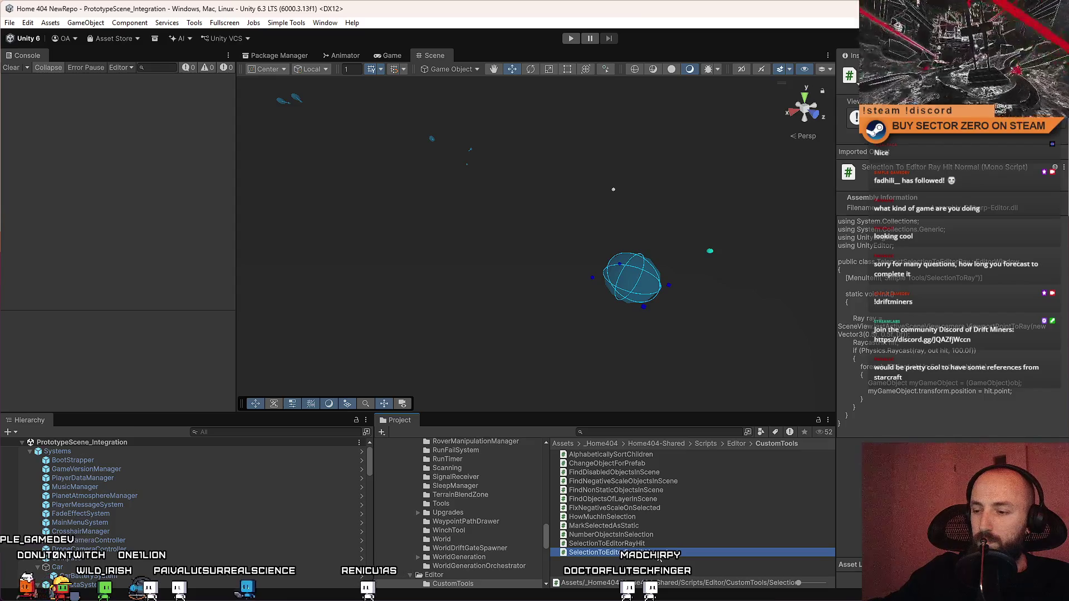
key("F2")
key("alt+Tab")
left_click_drag(250, 156, 363, 165)
type("SelectionToEditorRayHitNormal")
left_click(393, 165)
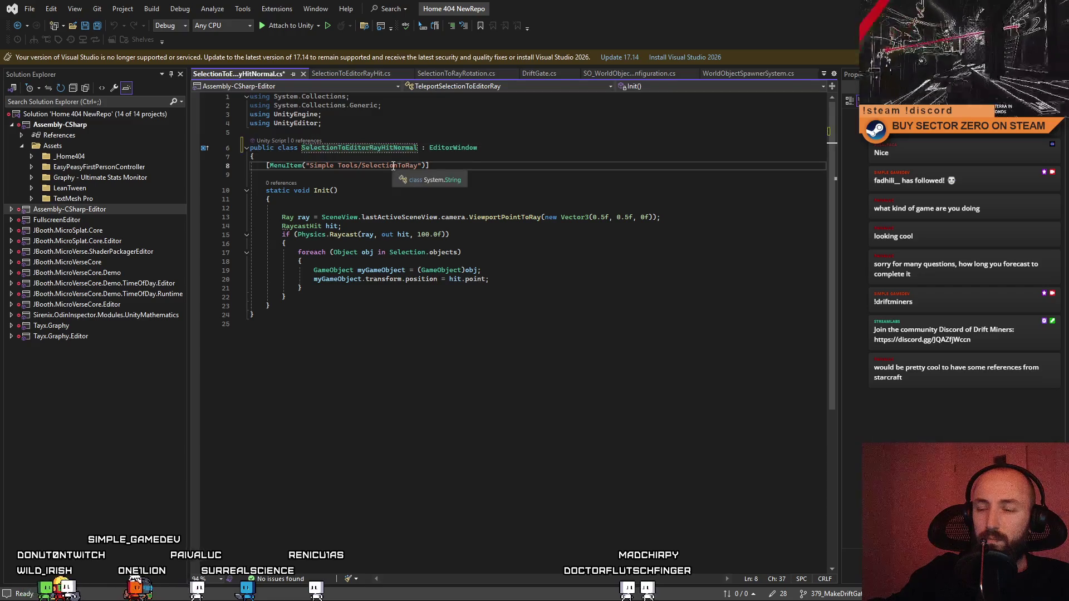
left_click(518, 174)
Step: Set the menu item name from SelectionToEditorRayHit's, adding 'No', and save
left_click(356, 73)
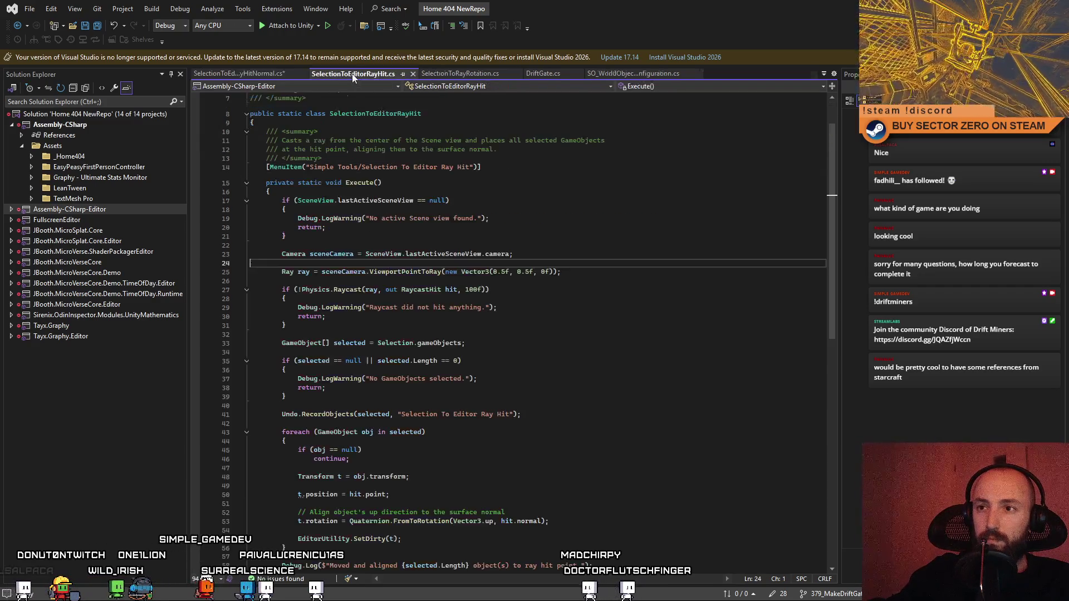
left_click_drag(474, 167, 362, 167)
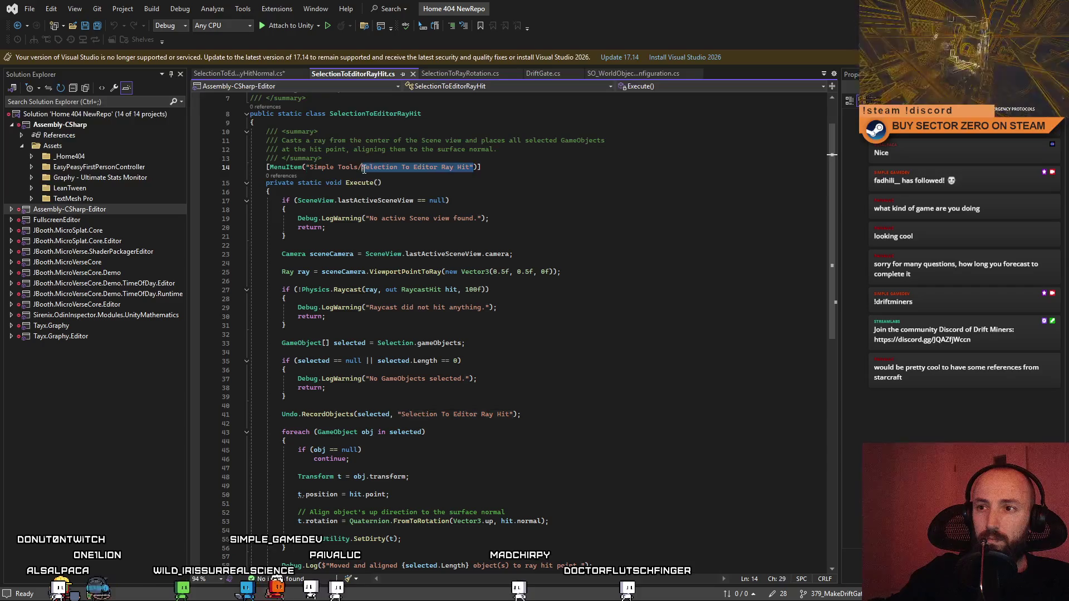
left_click(245, 74)
double_click(389, 166)
type("Selection To Editor Ray Hit\\\"")
key("BackSpace")
key("BackSpace")
type("No")
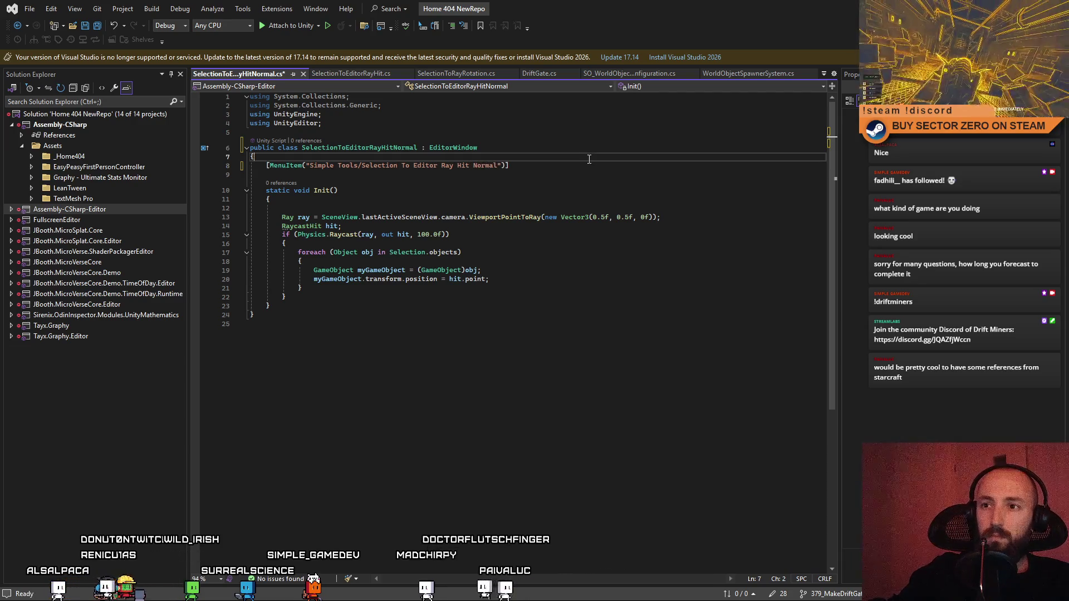
key("ctrl+s")
Step: Replace the whole script with the new Execute-based version
key("ctrl+a")
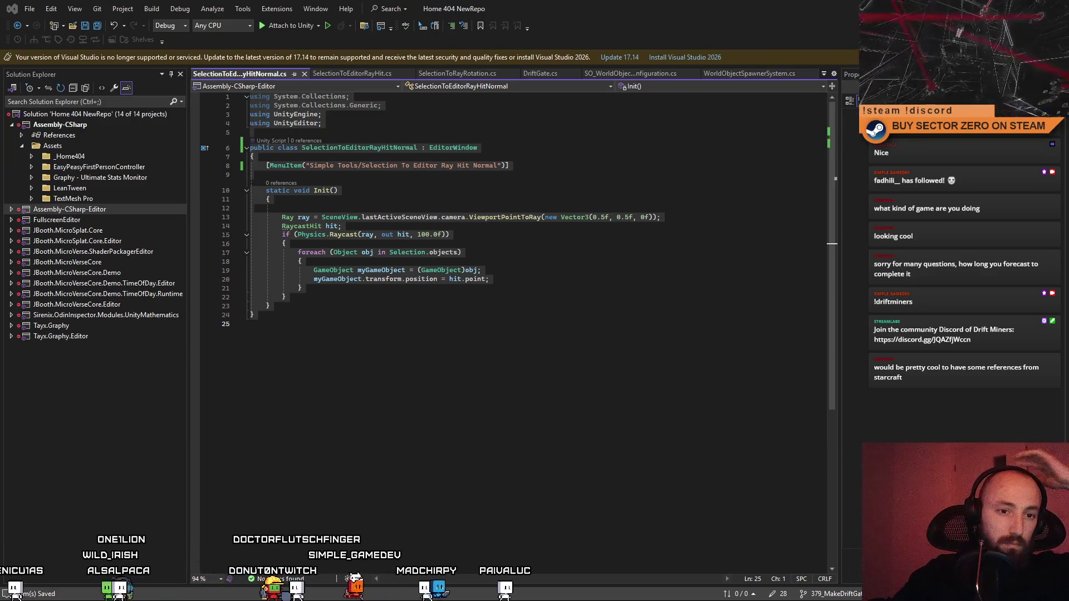
left_click(622, 512)
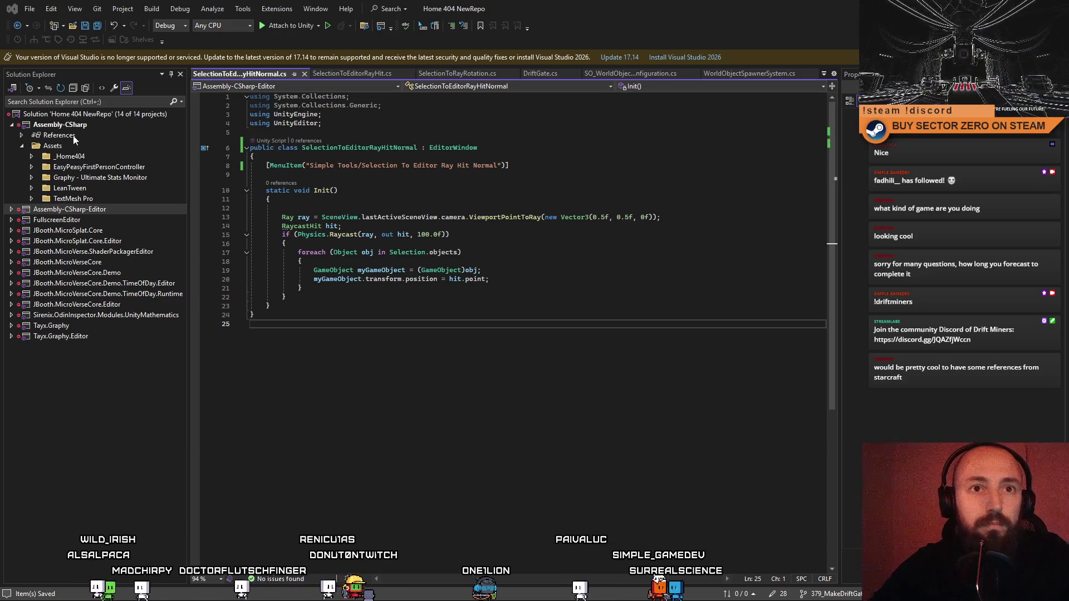
key("ctrl+a")
key("ctrl+v")
left_click(590, 318)
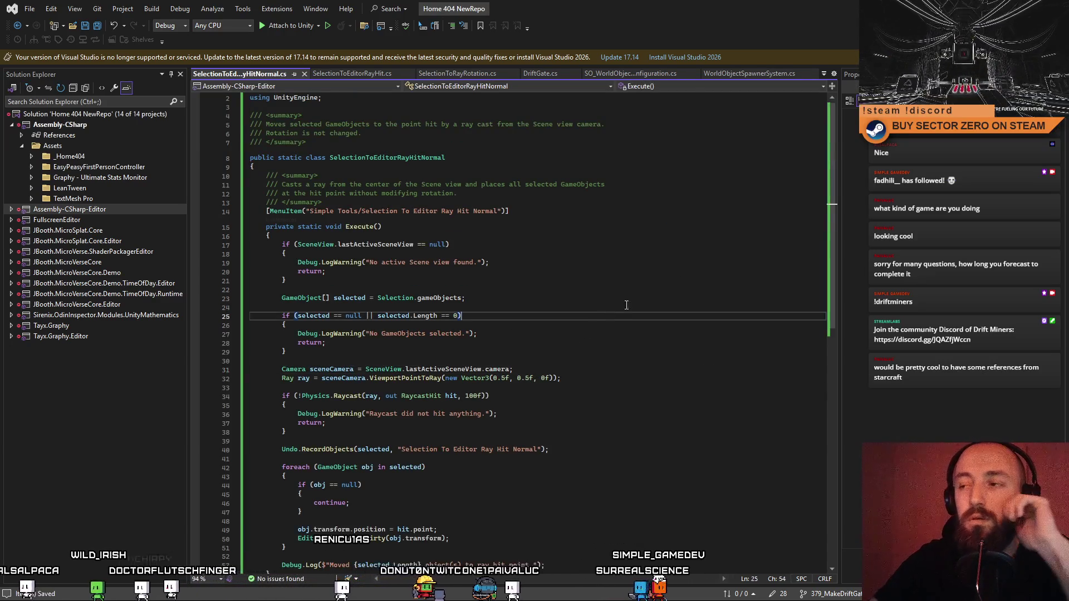
Step: Review the ray-hit-normal and SelectionToEditorRayHit scripts' summaries and Simple Tools menu paths
scroll(821, 332, "down", 4)
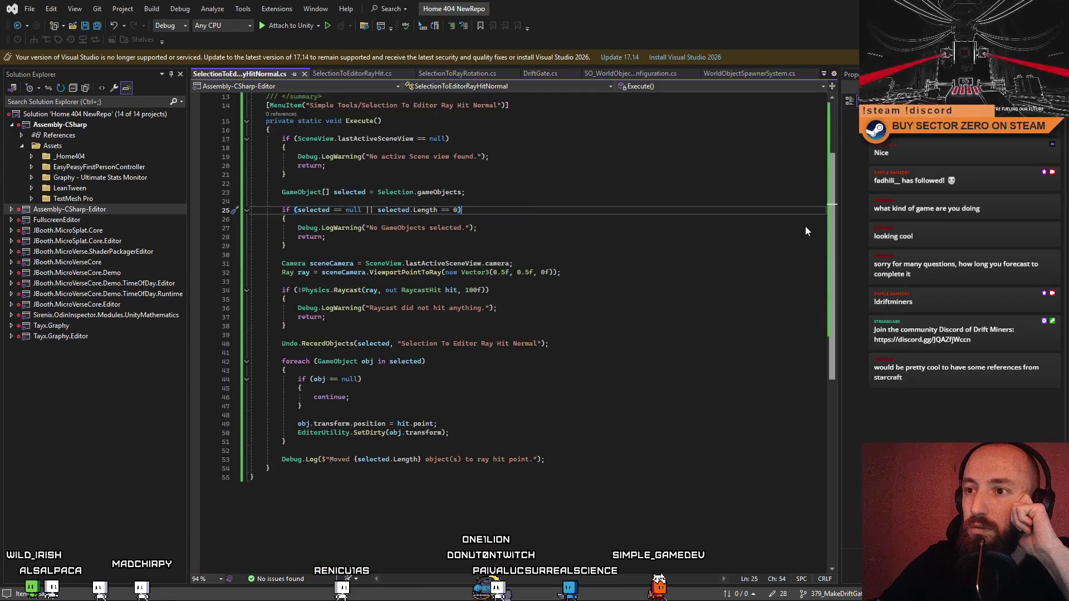
scroll(805, 226, "up", 4)
left_click(702, 215)
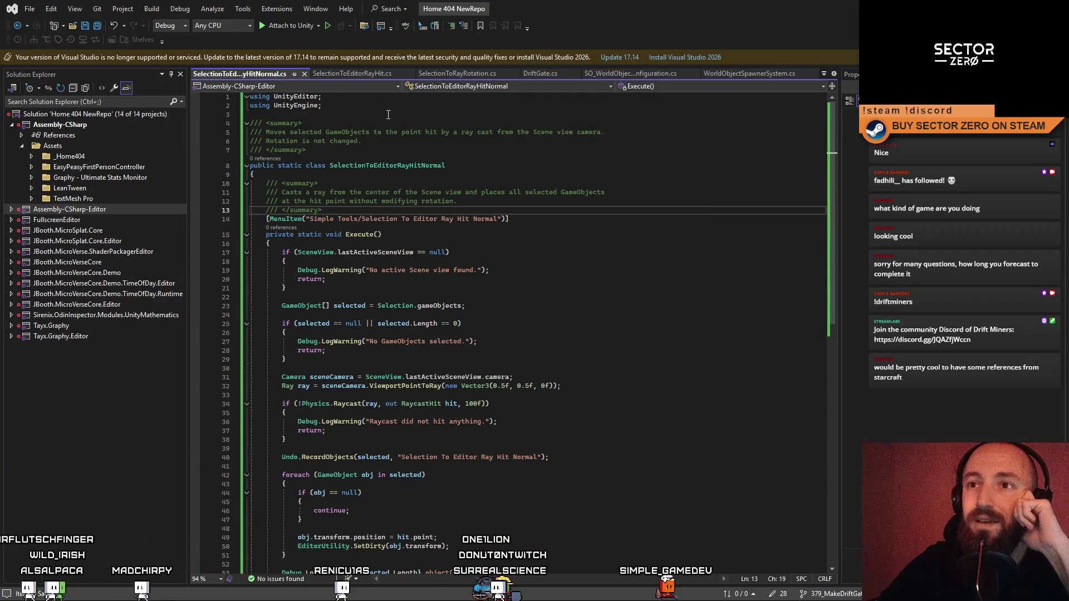
left_click(345, 73)
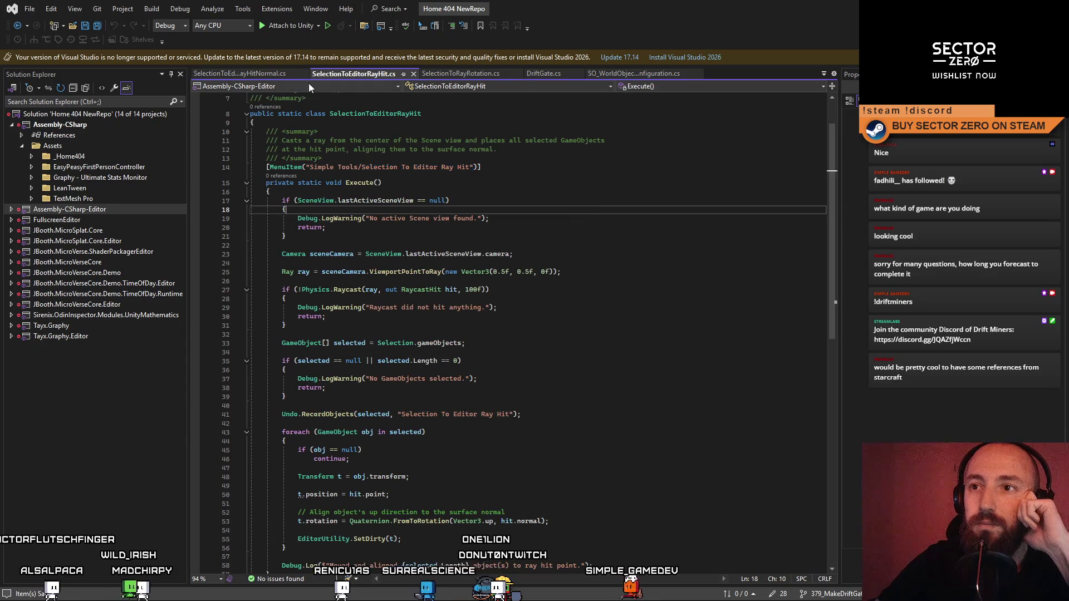
left_click(239, 73)
left_click(605, 216)
left_click(540, 188)
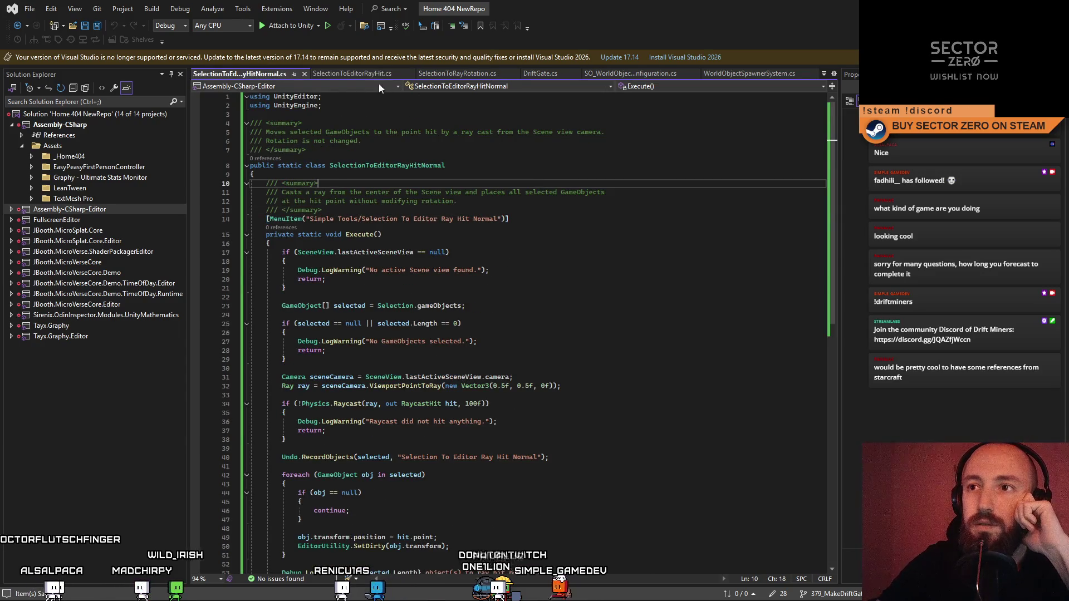
left_click(352, 73)
left_click_drag(358, 168, 323, 167)
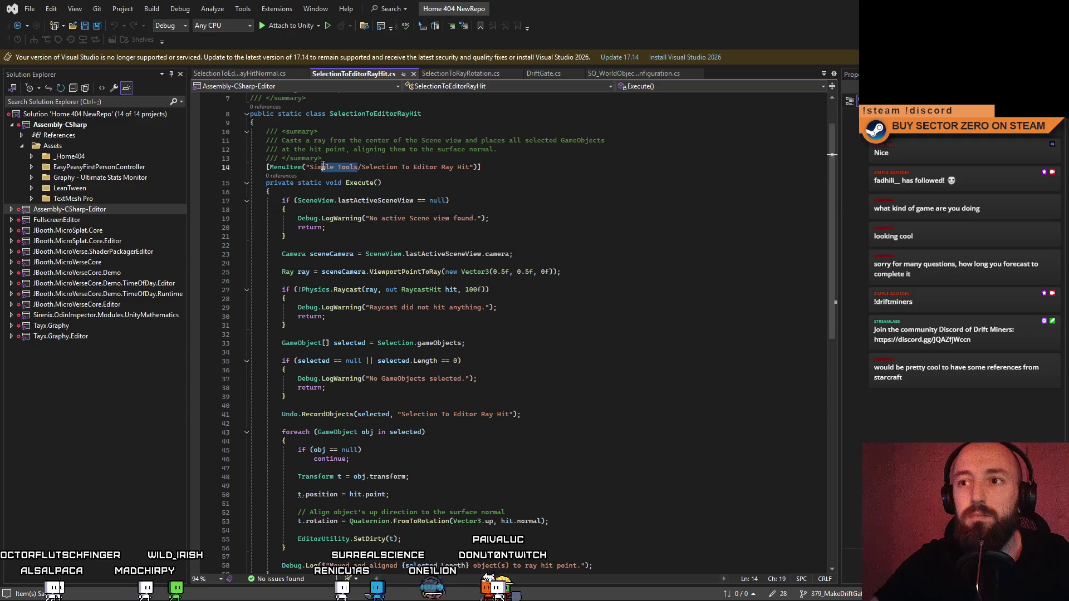
Step: Try the stale SelectionToRayRotation.cs tab, then view the Custom Tools menu in Unity
left_click(472, 73)
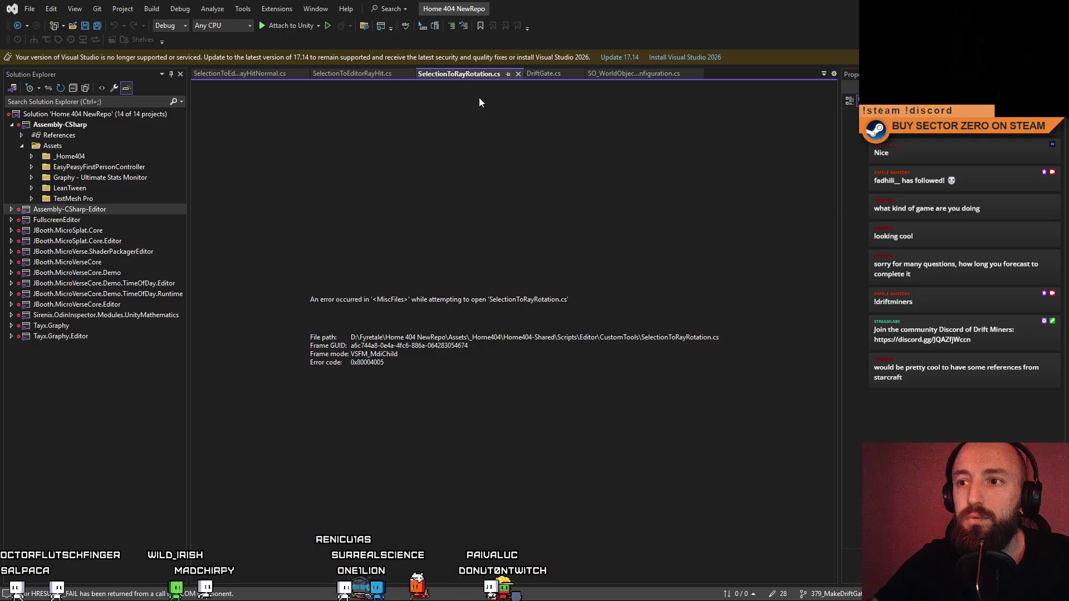
key("alt+Tab")
left_click(287, 23)
mouse_move(226, 54)
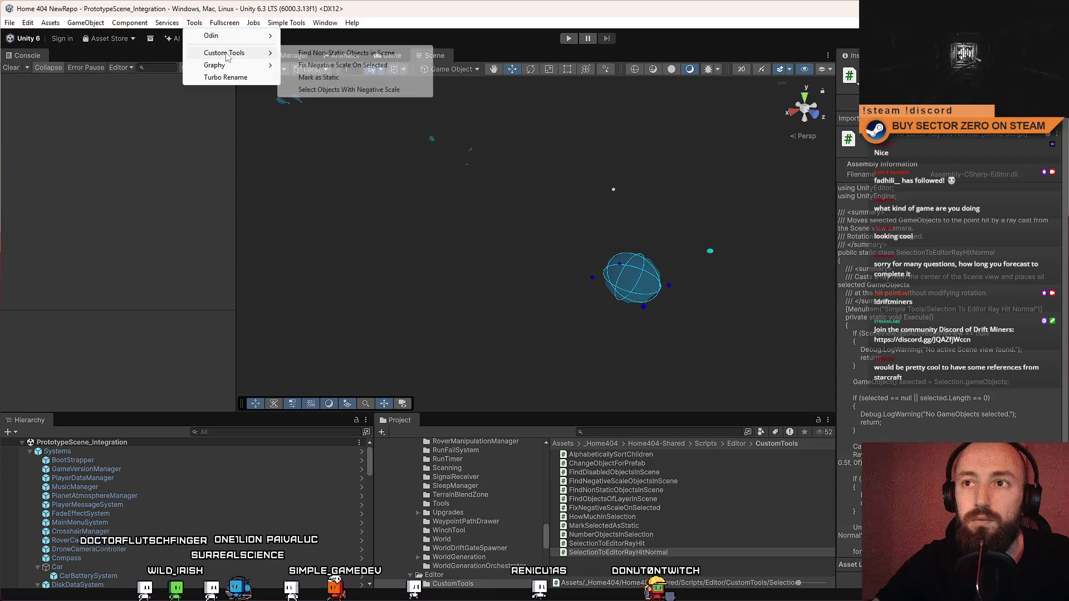
Step: Inspect the AlphabeticallySortChildren, ChangeObjectForPrefab, FindDisabledObjectsInScene and FindNegativeScaleObjectsInScene scripts
left_click(622, 499)
left_click(667, 455)
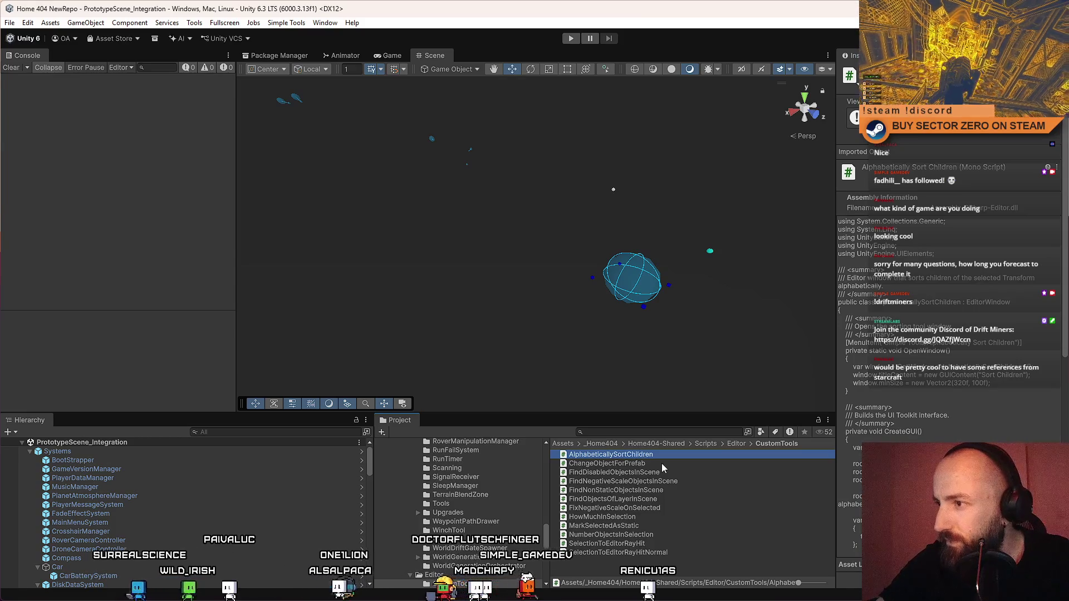
left_click(660, 464)
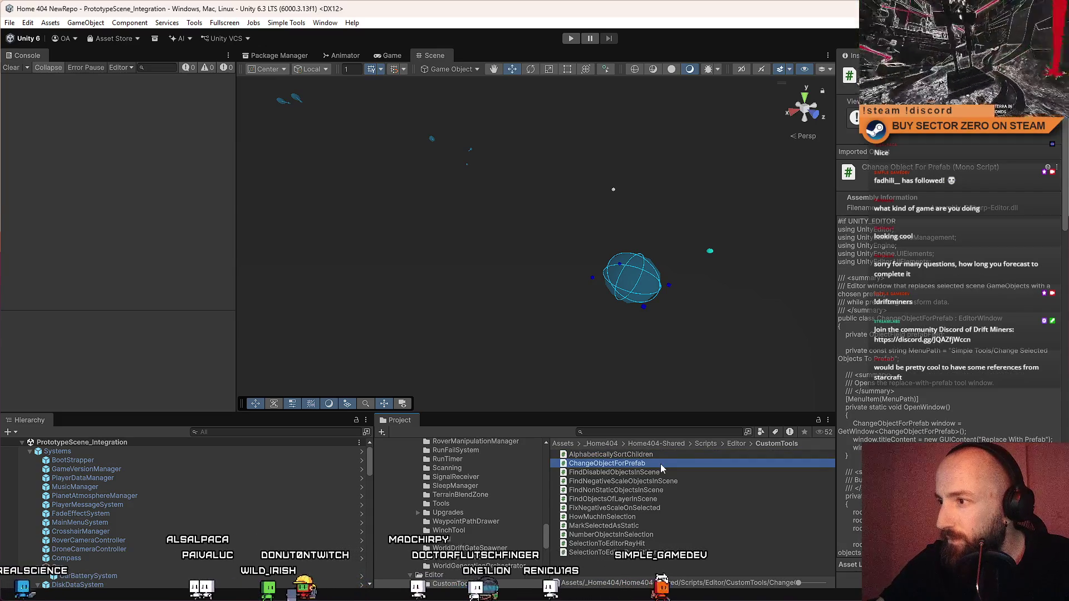
left_click(656, 472)
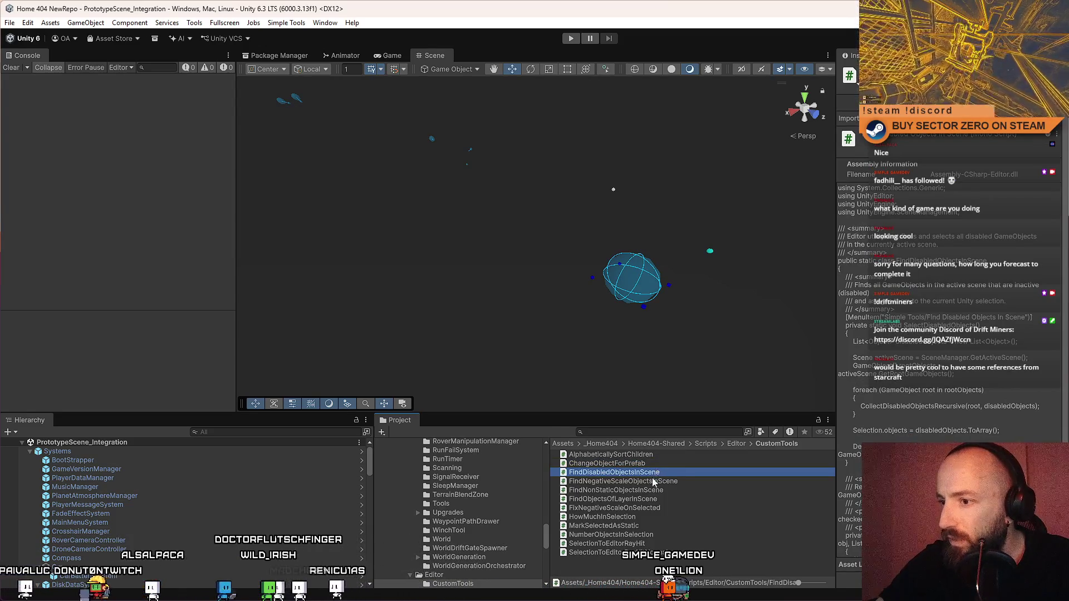
left_click(652, 481)
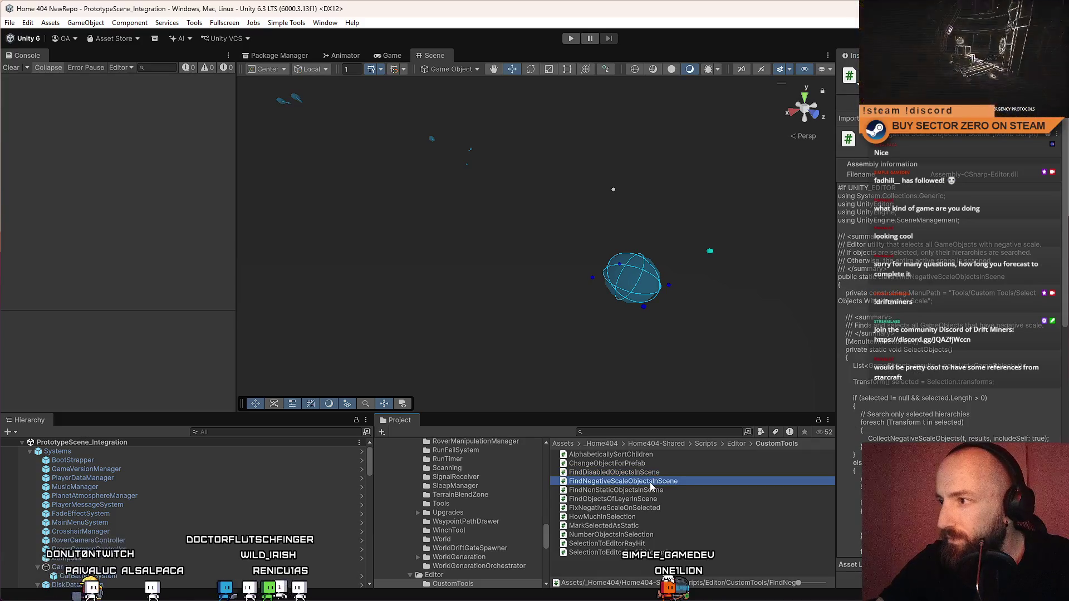
Step: Change FindNegativeScaleObjectsInScene's menu path to Simple Tools/Select Objects With Negative Scale
double_click(649, 482)
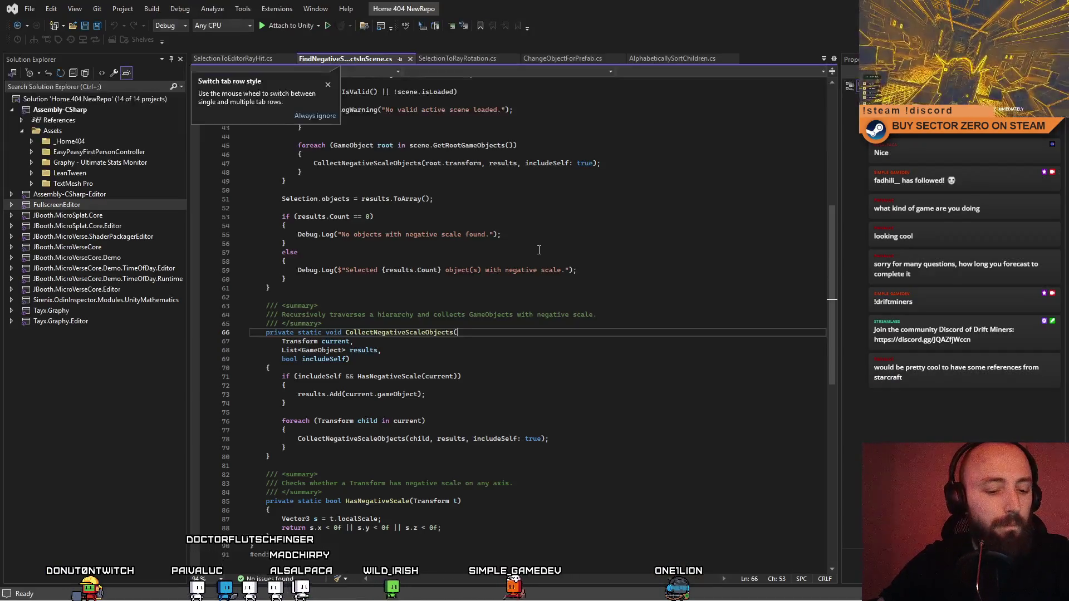
scroll(477, 188, "up", 12)
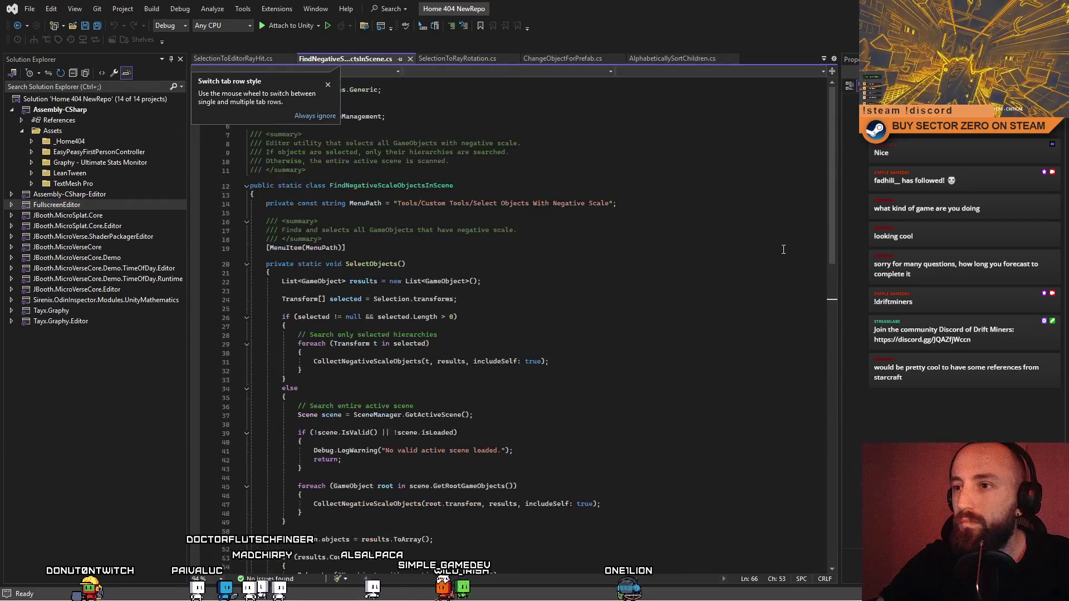
left_click(538, 230)
left_click_drag(470, 202, 405, 203)
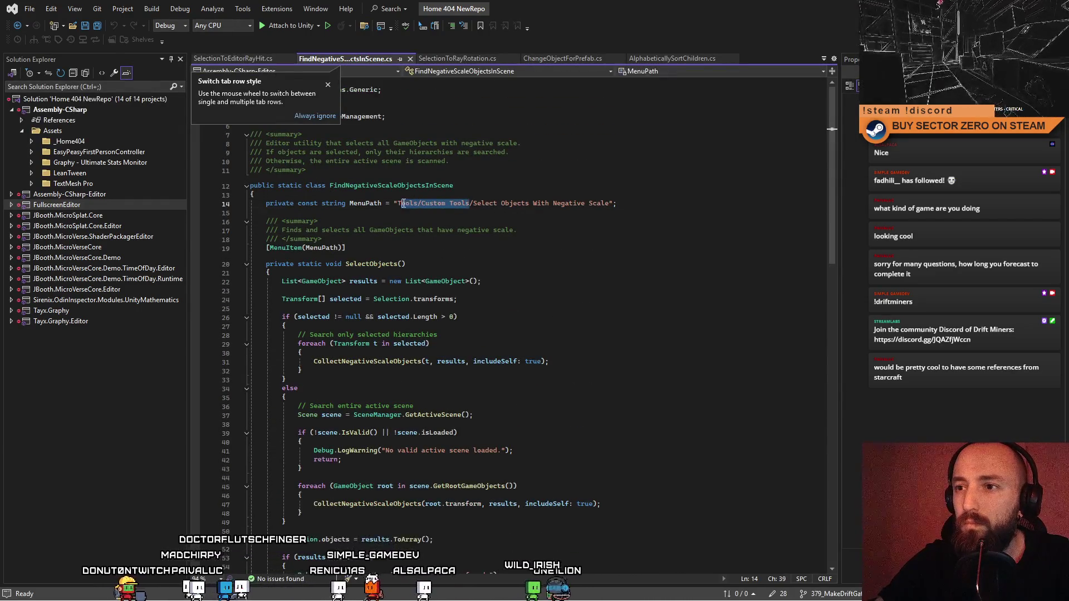
type("Simple Tools")
left_click(619, 250)
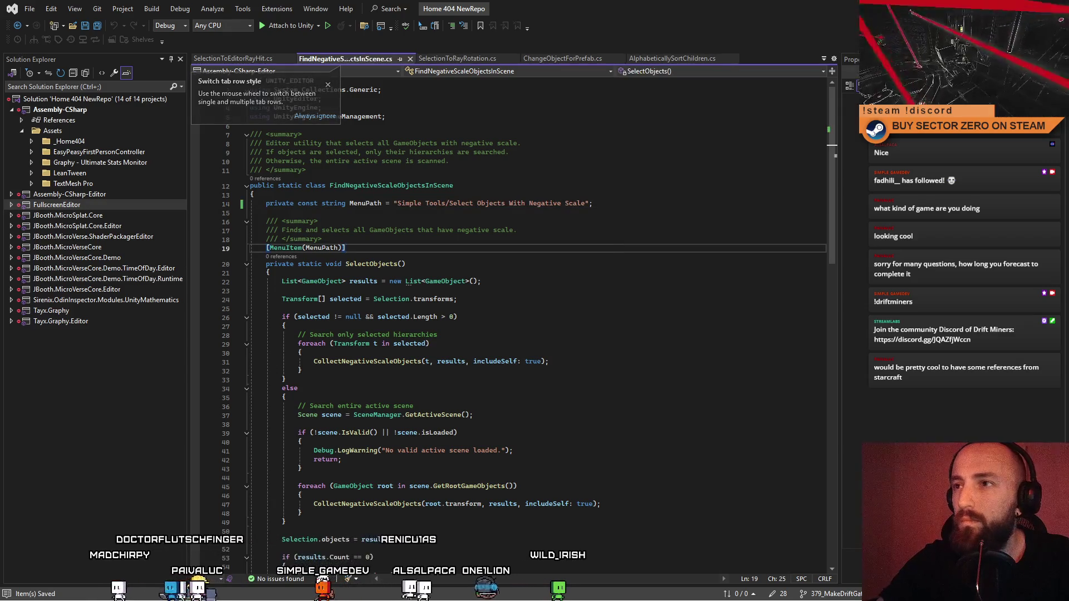
key("alt+Tab")
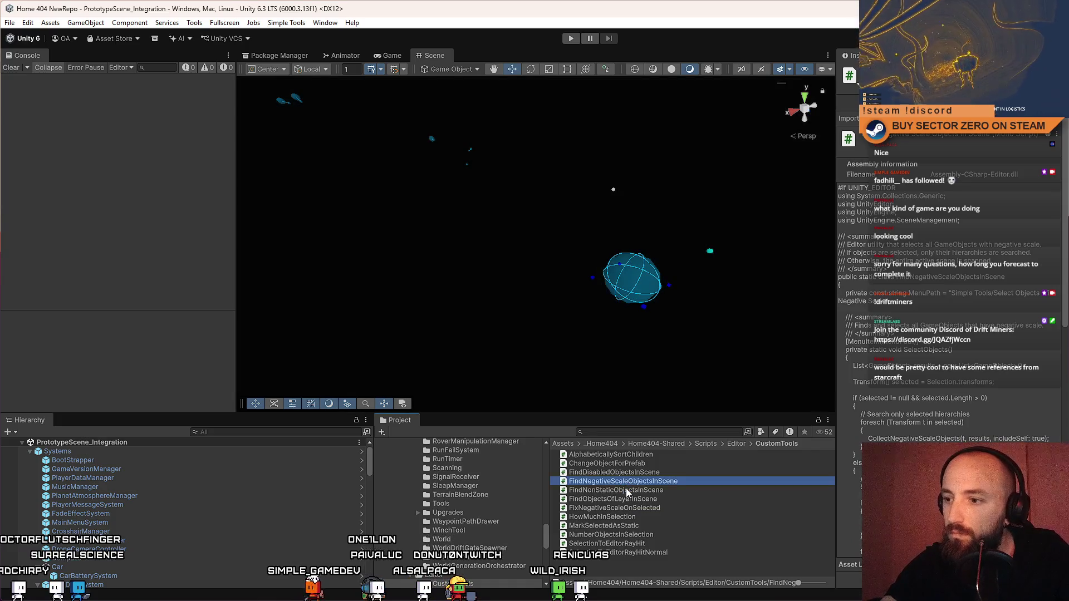
Step: Change FindNonStaticObjectsInScene's menu path prefix to 'Simple Tools' and save
left_click(627, 491)
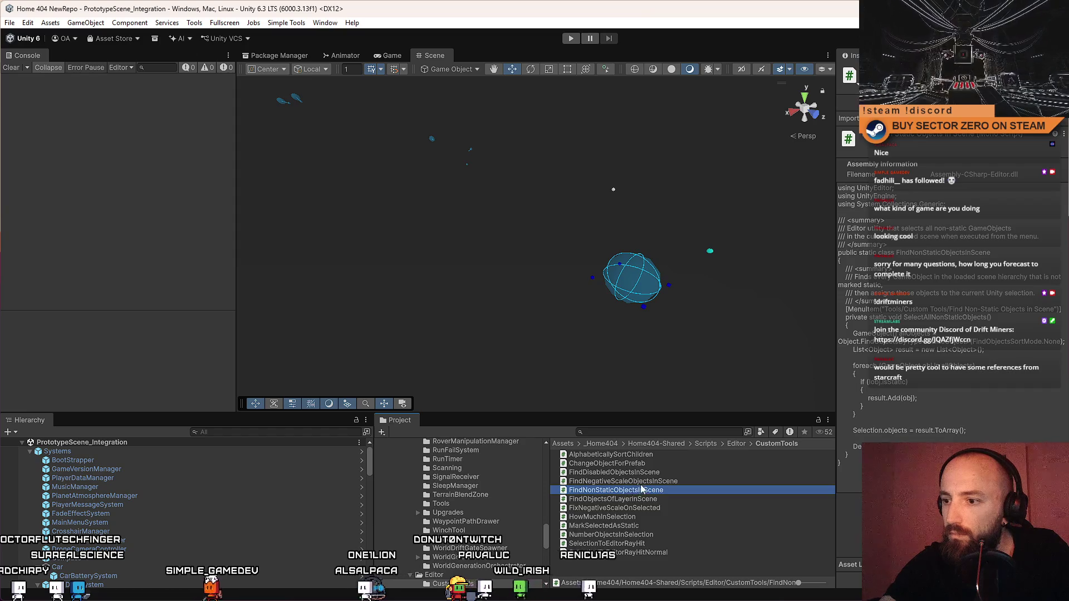
double_click(627, 491)
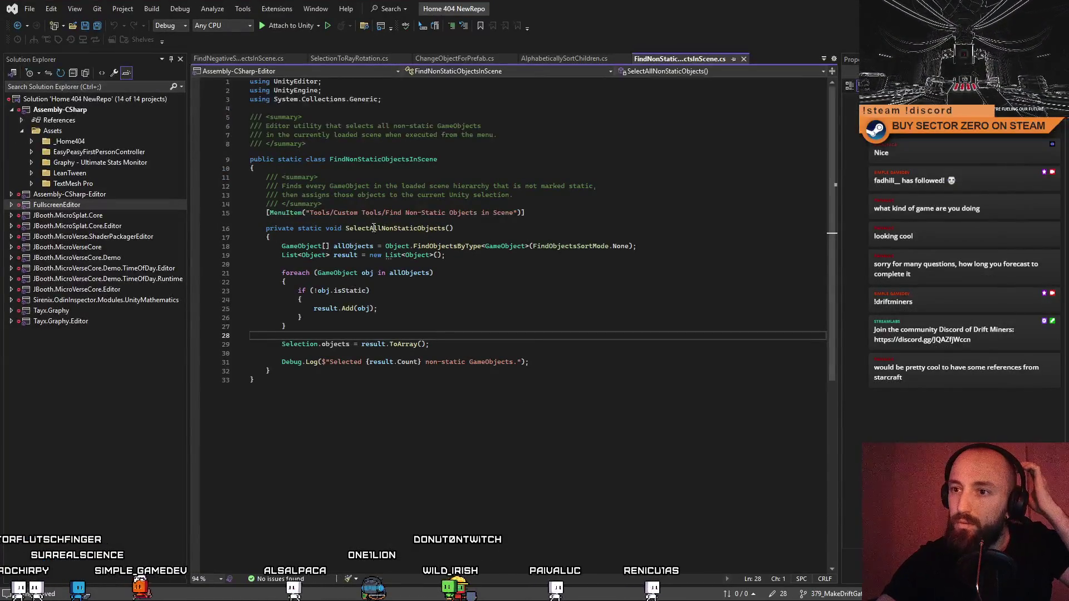
double_click(319, 213)
type("Simple Tools")
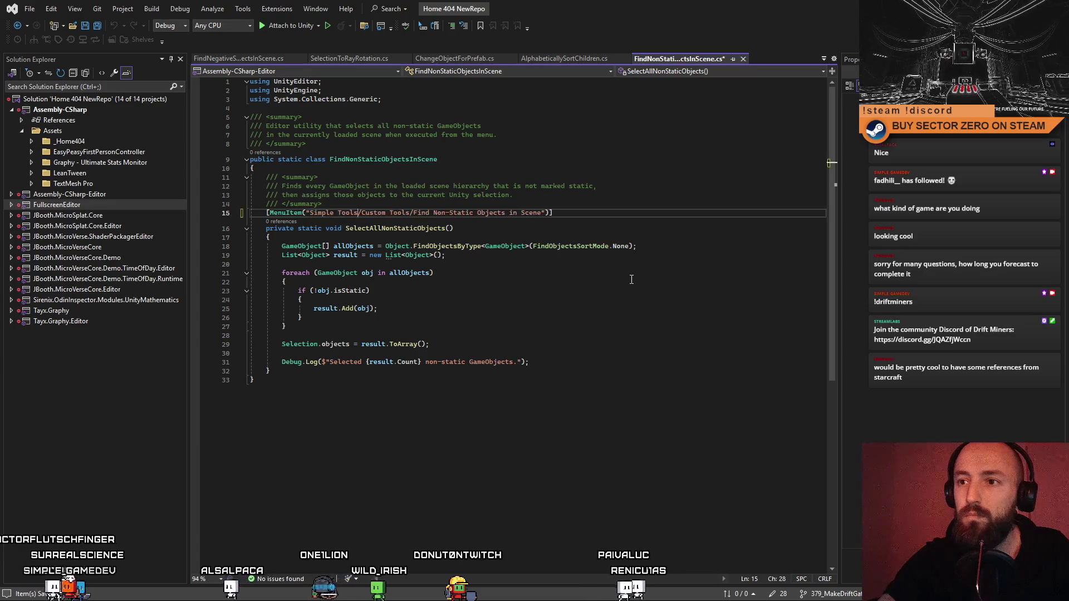
left_click(413, 213, "shift")
key("Delete")
left_click(586, 307)
key("ctrl+s")
key("alt+Tab")
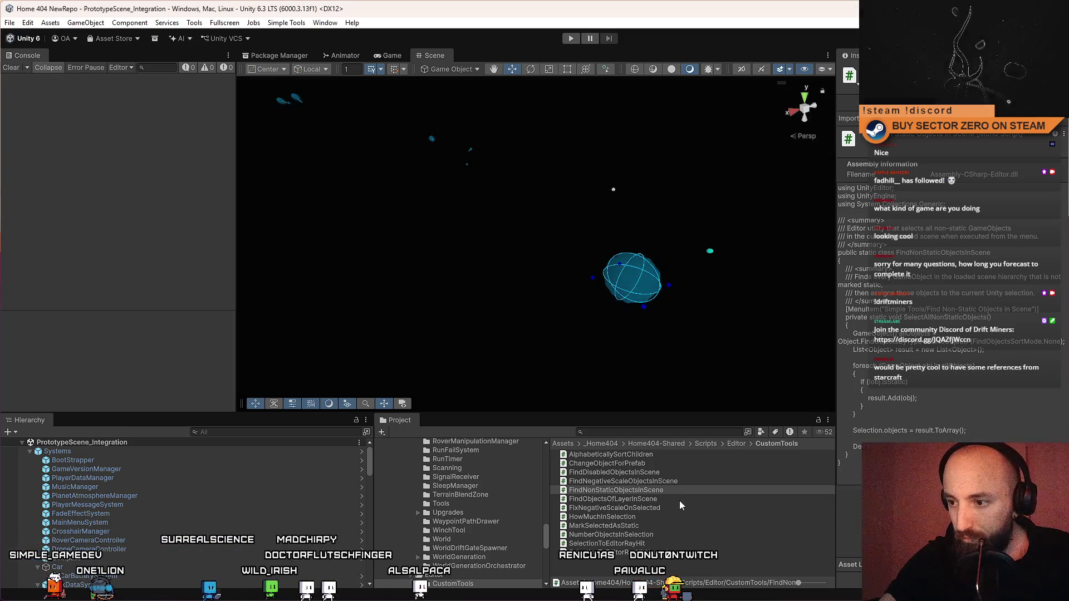
Step: Change FixNegativeScaleOnSelected's menu path to Simple Tools/Fix Negative Scale On Selected
left_click(680, 500)
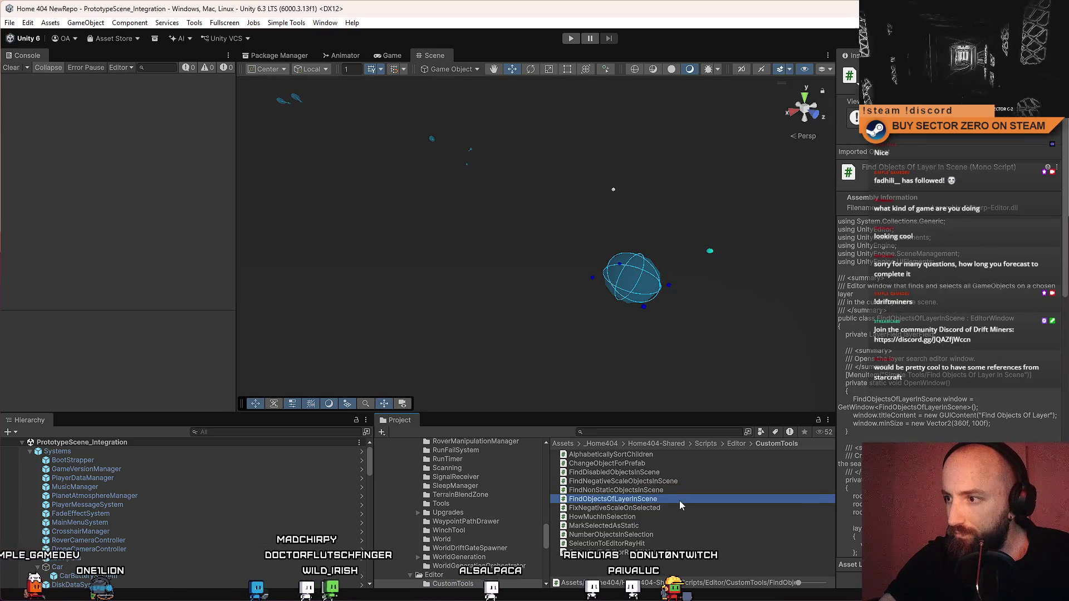
left_click(669, 508)
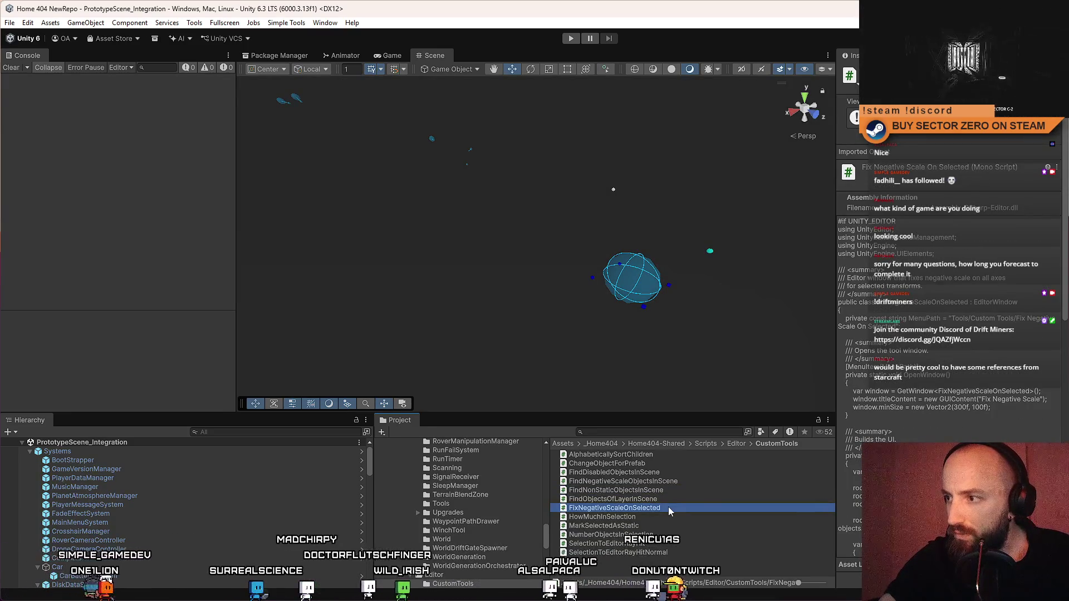
double_click(668, 507)
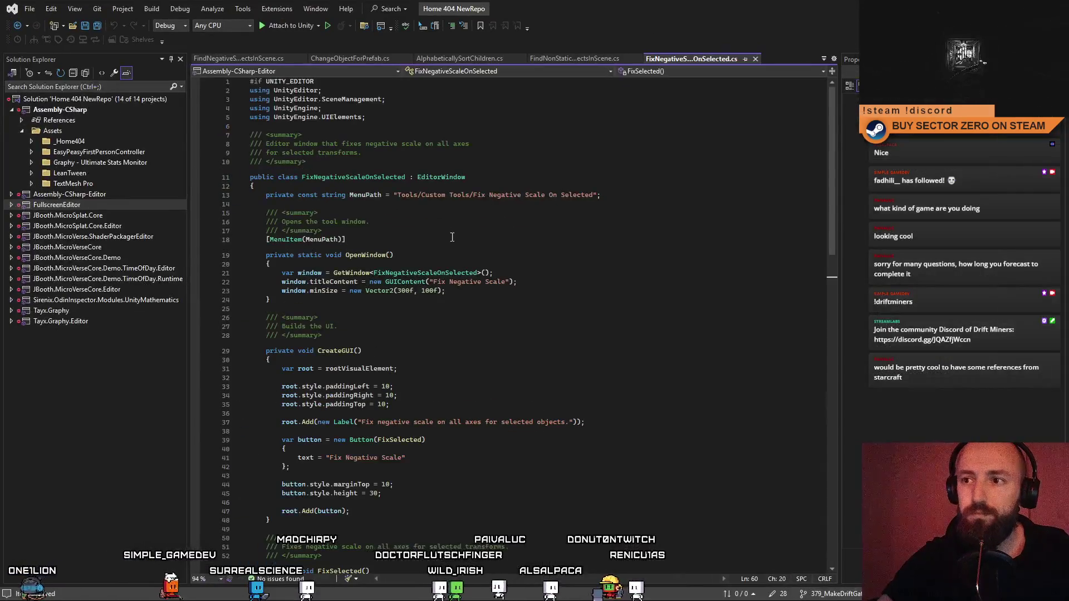
left_click_drag(469, 194, 400, 194)
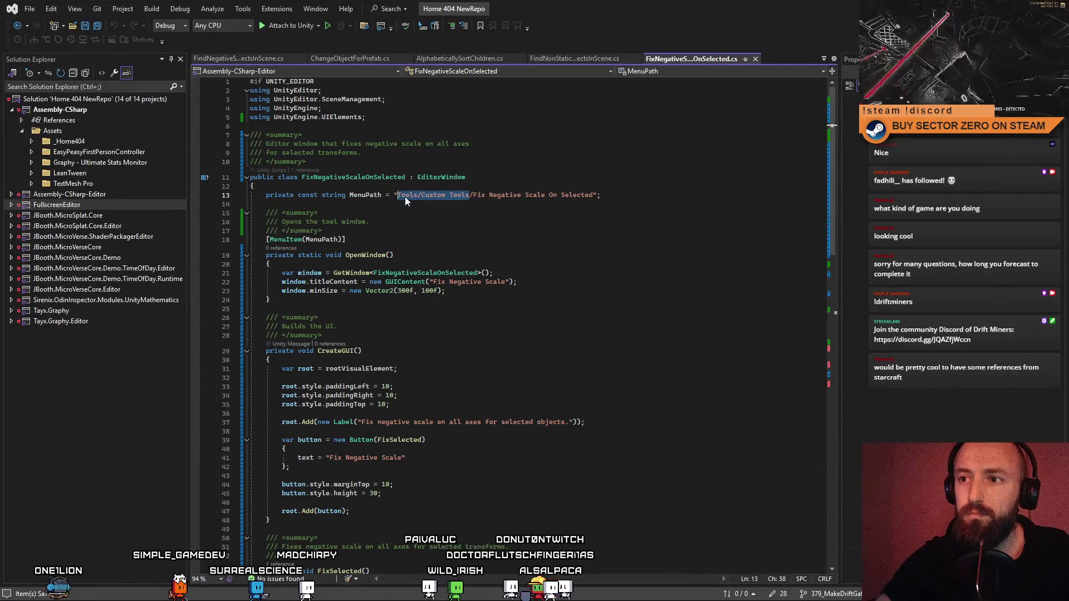
type("Simple Tools")
left_click(605, 242)
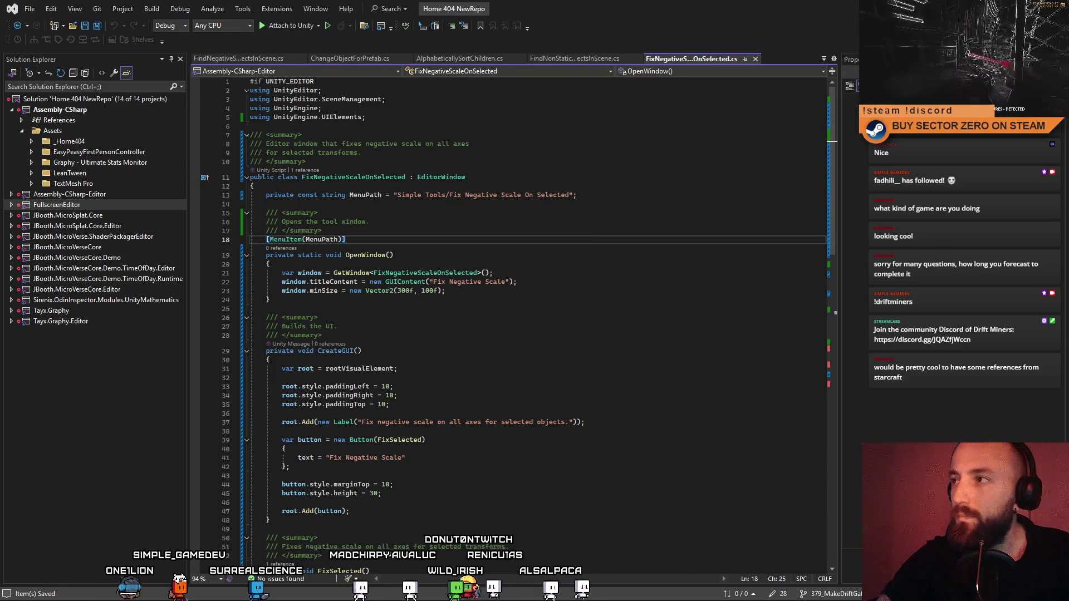
key("alt+Tab")
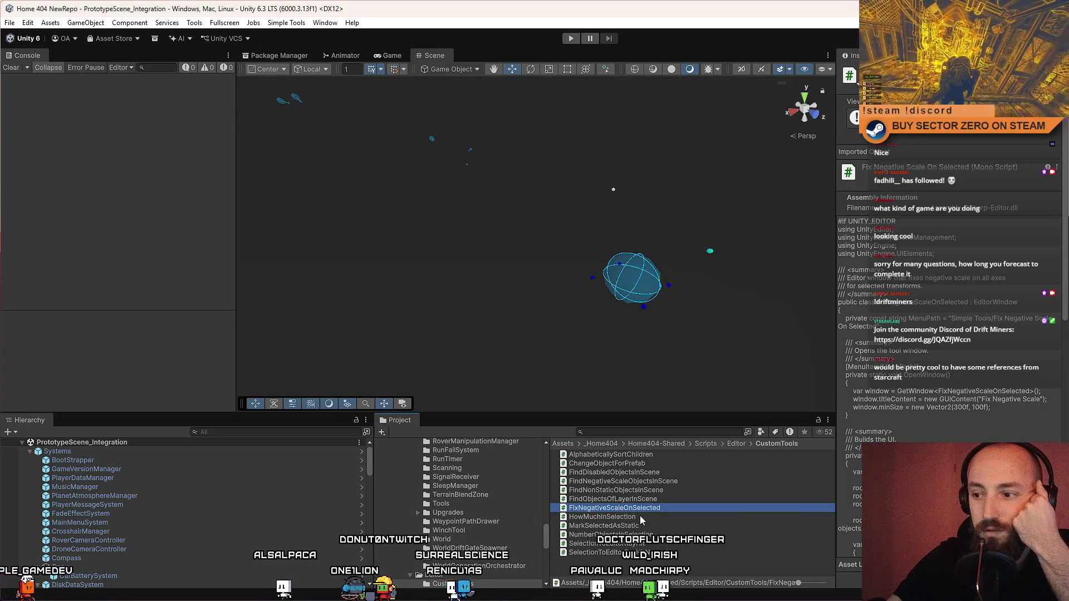
left_click(640, 517)
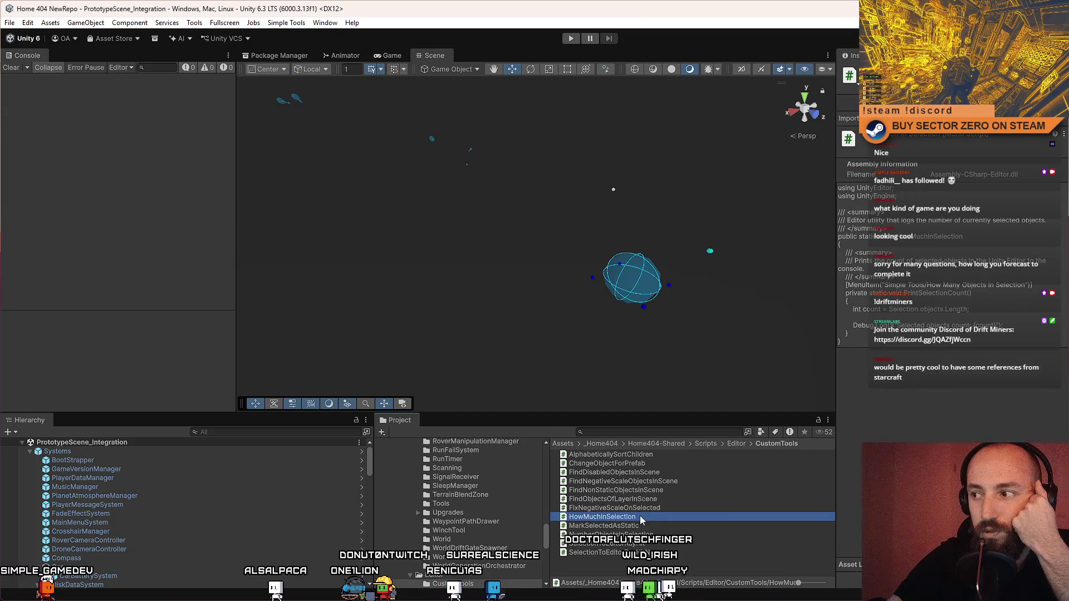
Step: Change MarkSelectedAsStatic's menu path to Simple Tools/Mark as Static
left_click(638, 525)
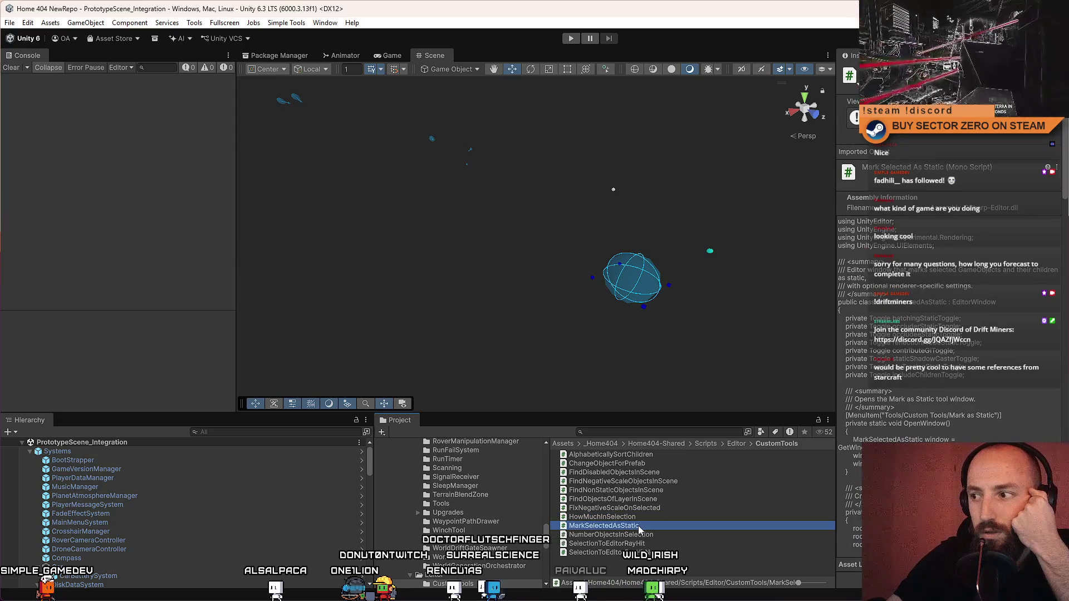
double_click(638, 527)
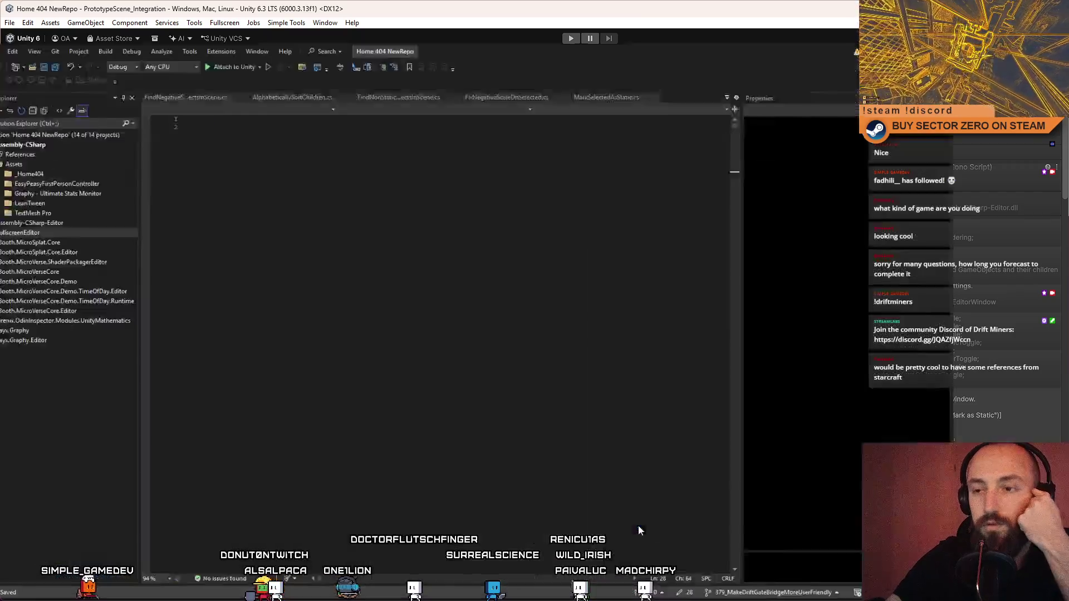
left_click(383, 266)
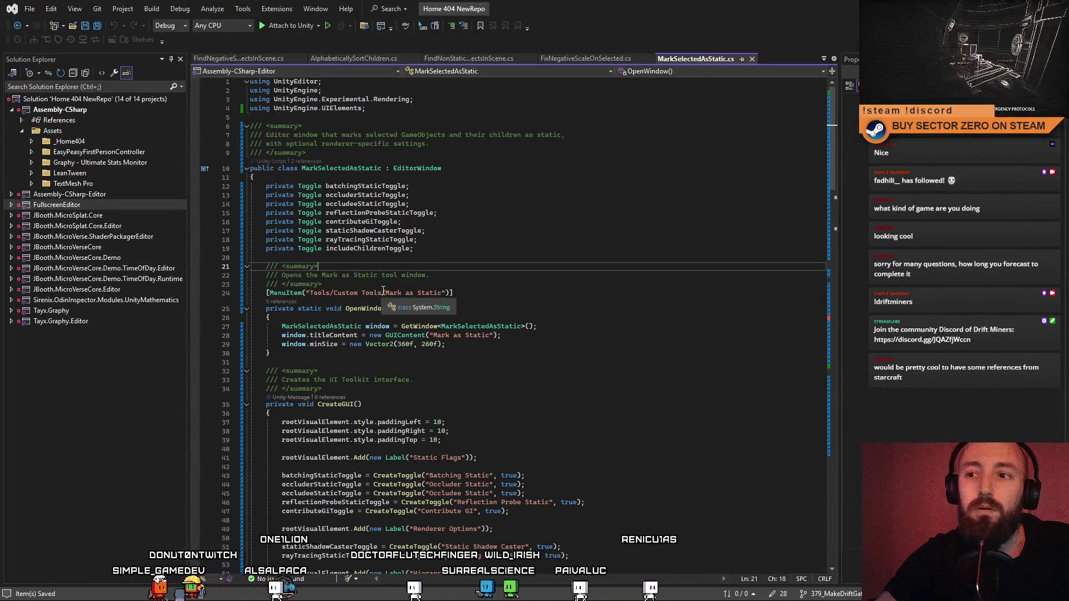
left_click_drag(383, 293, 310, 294)
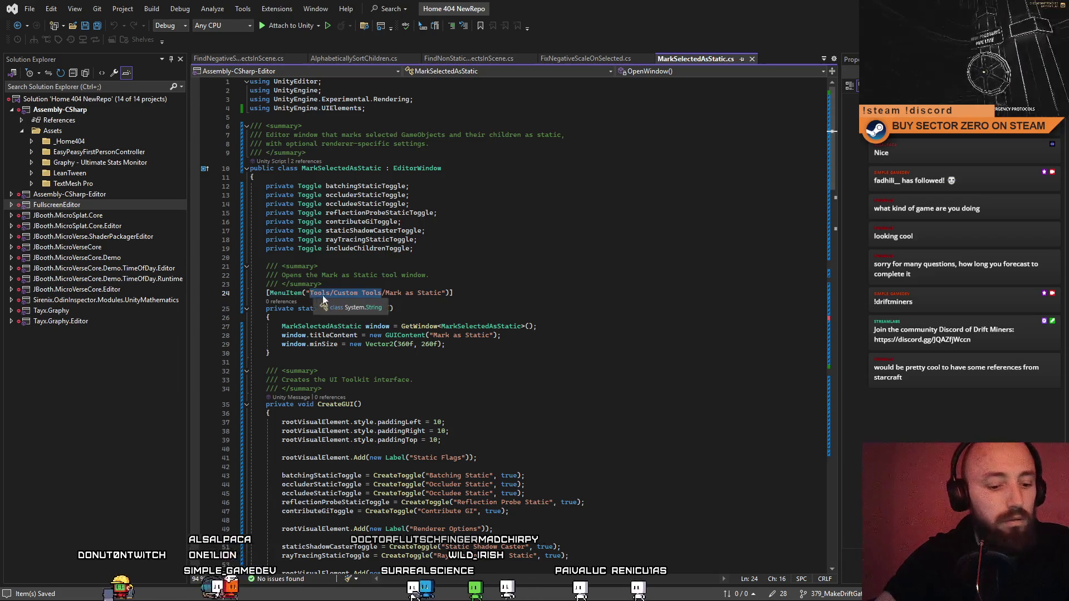
type("Simple Tools")
left_click(429, 275)
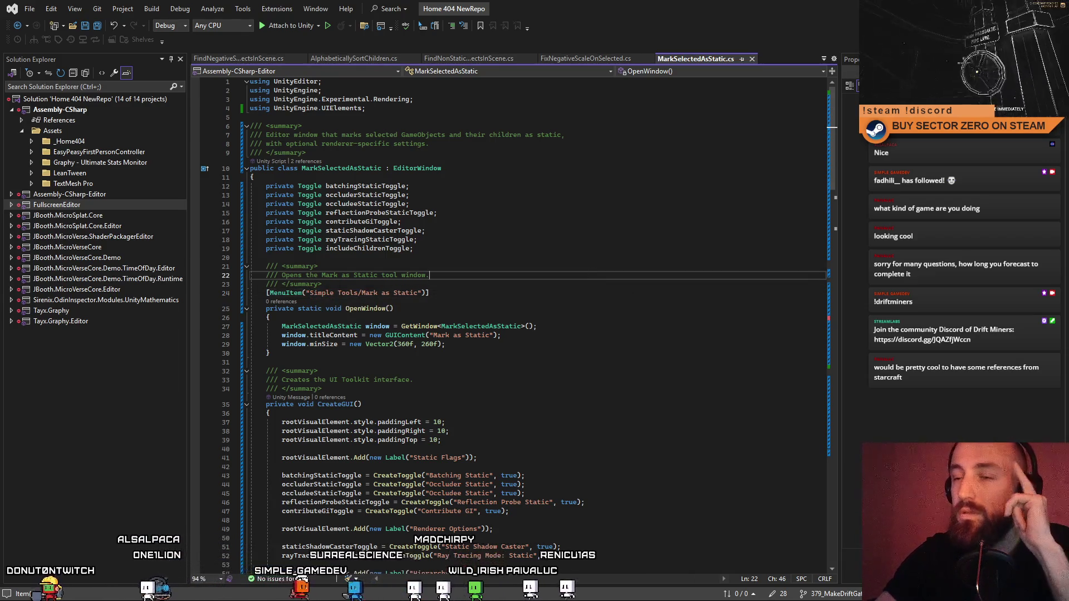
key("alt+Tab")
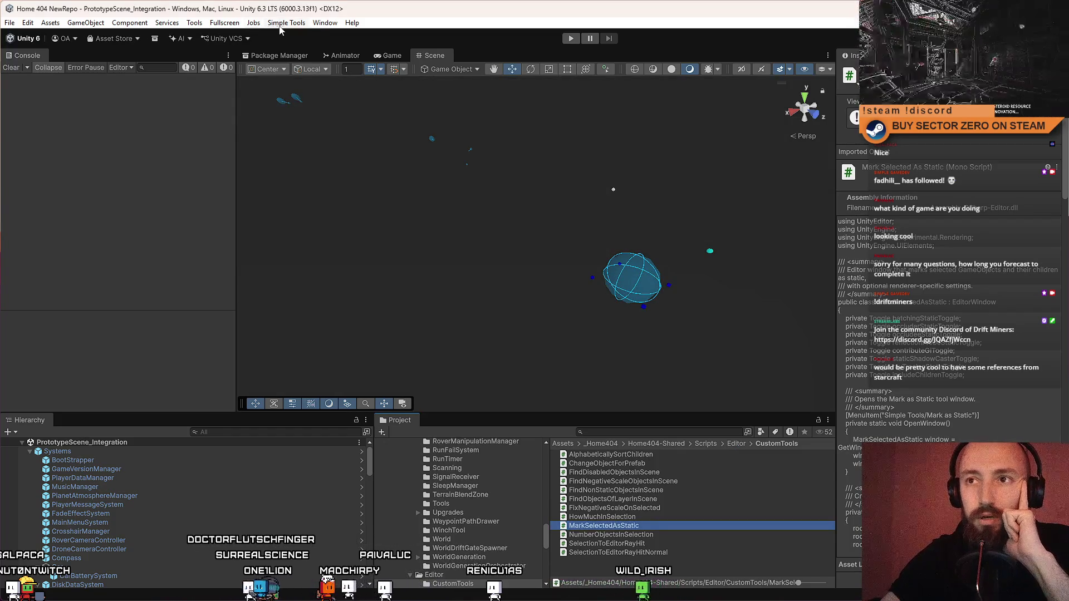
Step: Check that NumberObjectsInSelection.cs uses the Simple Tools/Number Objects In Selection path
double_click(616, 534)
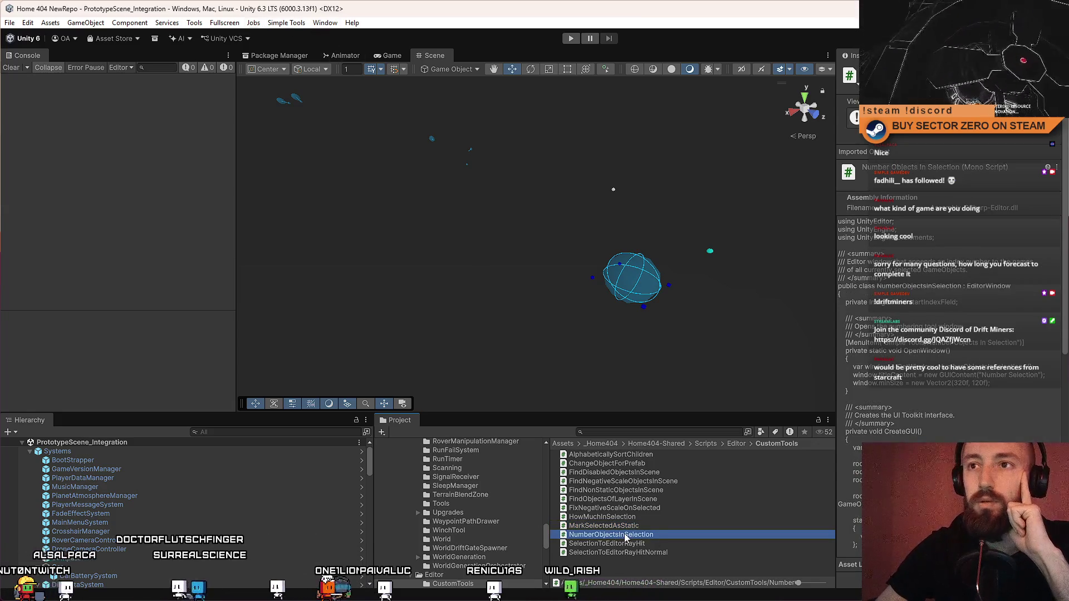
scroll(517, 259, "up", 8)
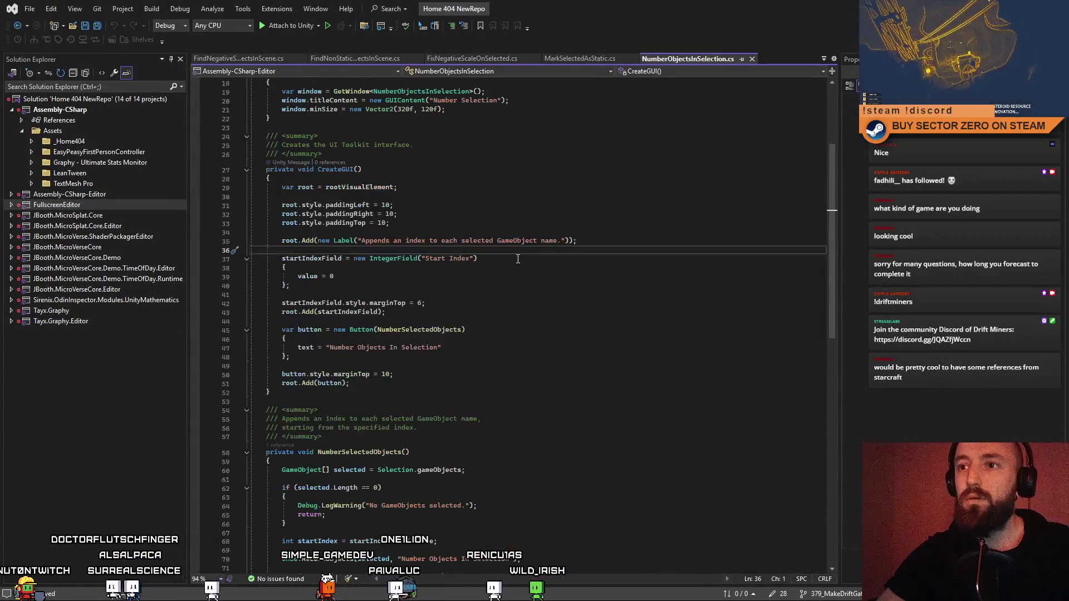
scroll(506, 247, "up", 1)
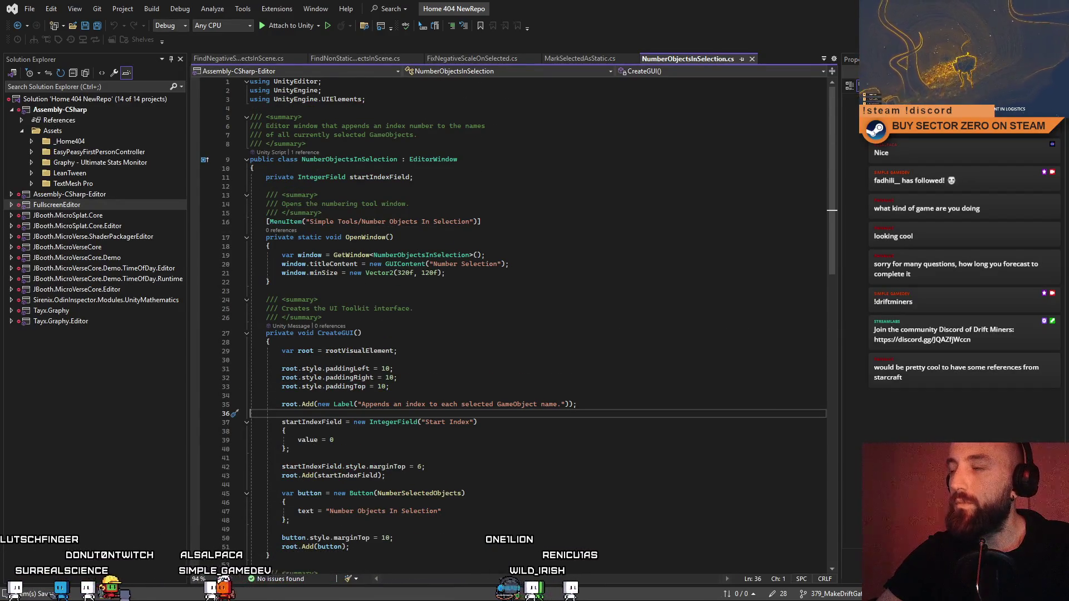
key("alt+Tab")
left_click(646, 544)
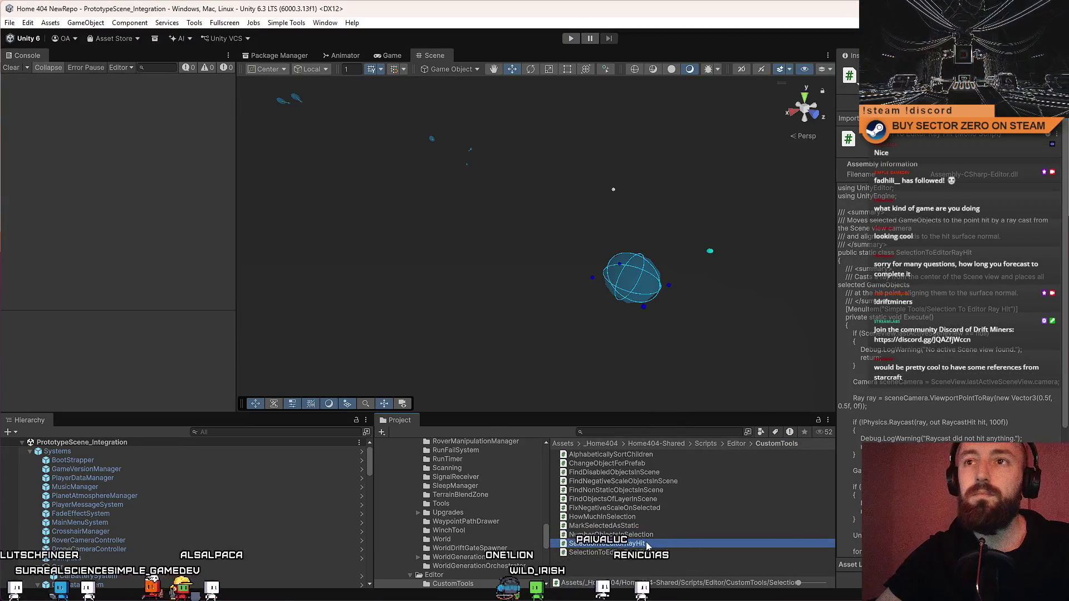
Step: Check SelectionToEditorRayHit.cs, then confirm both Selection To Editor Ray Hit entries appear under Simple Tools
double_click(645, 543)
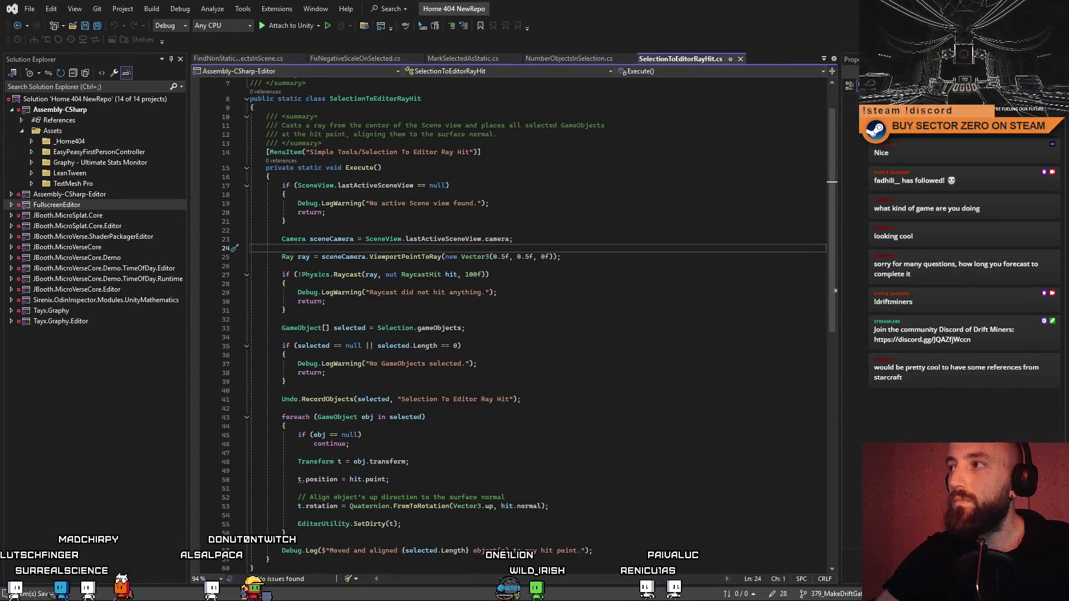
key("alt+Tab")
key("alt+Tab")
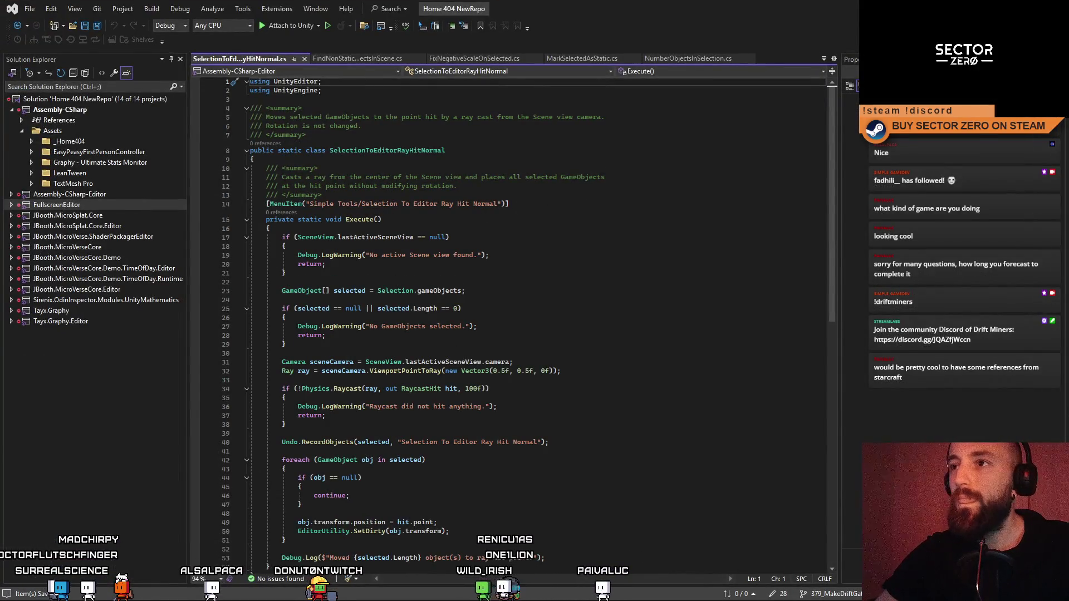
key("alt+Tab")
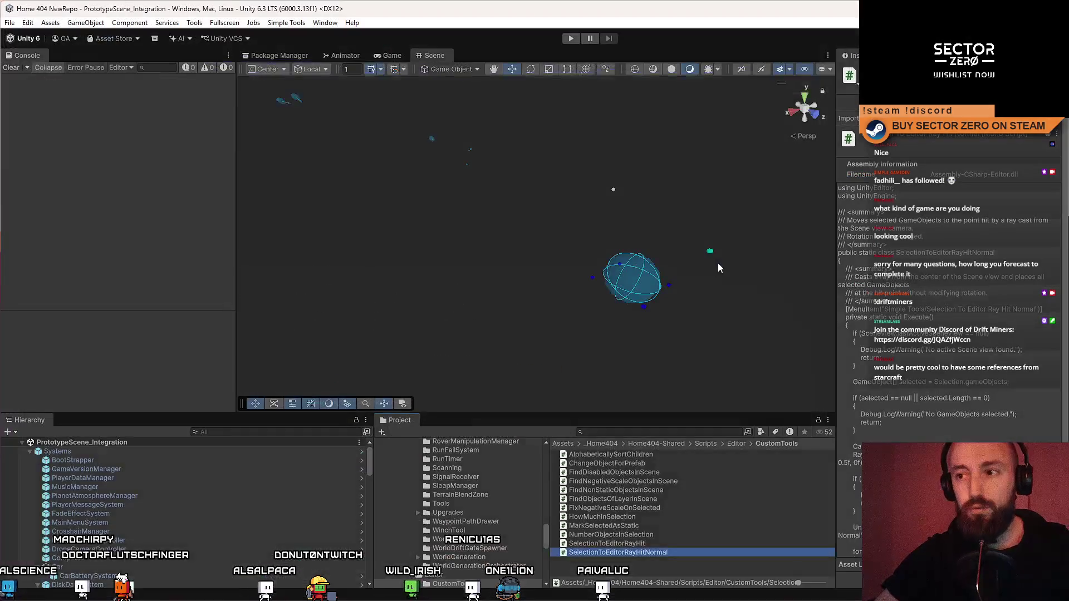
left_click(287, 23)
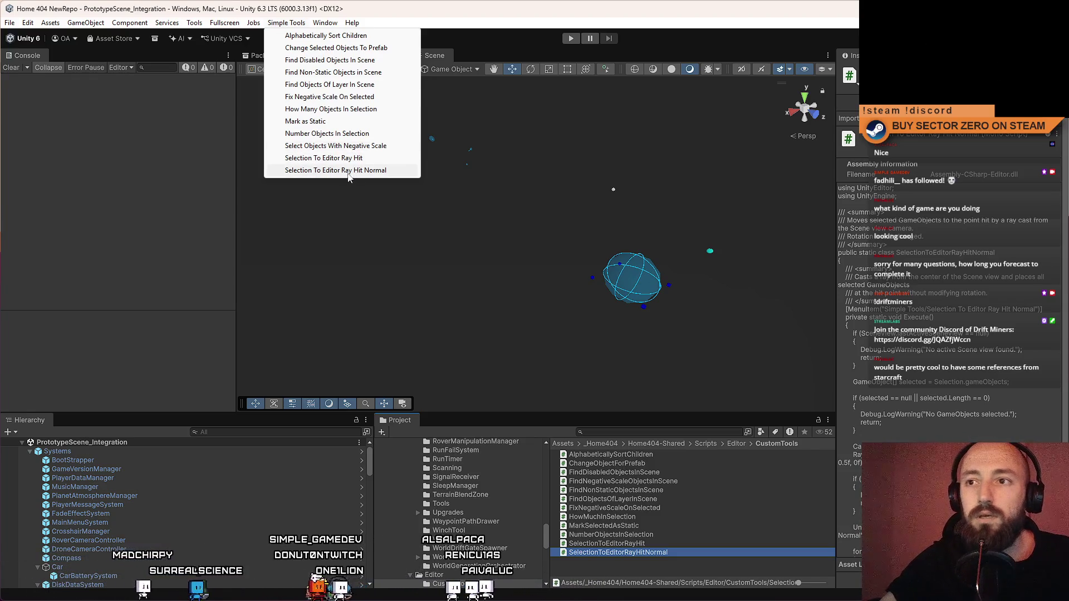
left_click(498, 267)
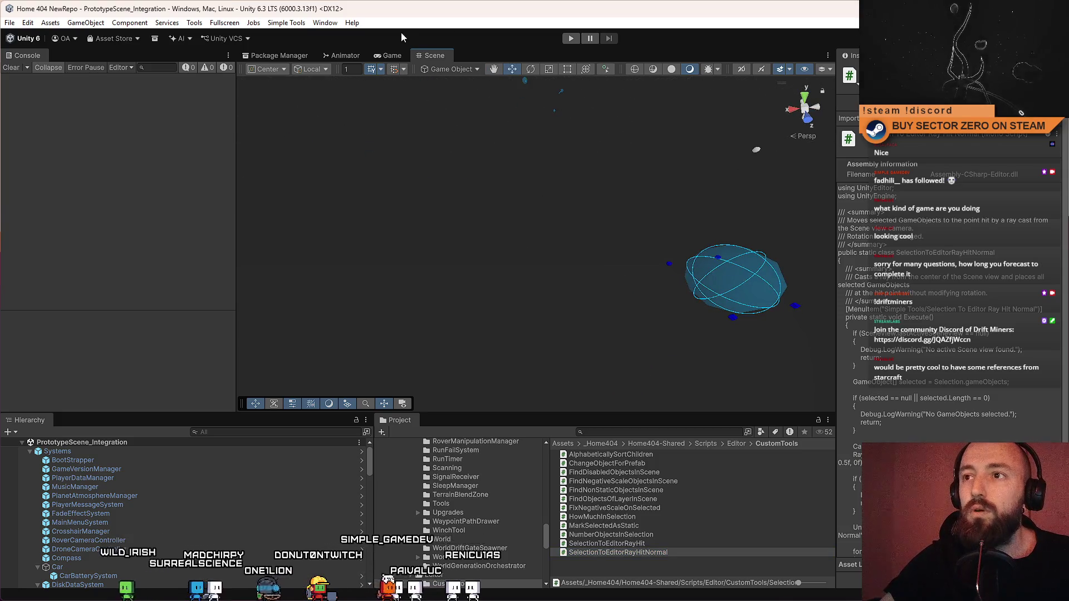
left_click(391, 56)
Step: Play the Drift Miners scene past its main menu, then return to the Scene view and Assets folder
left_click(568, 39)
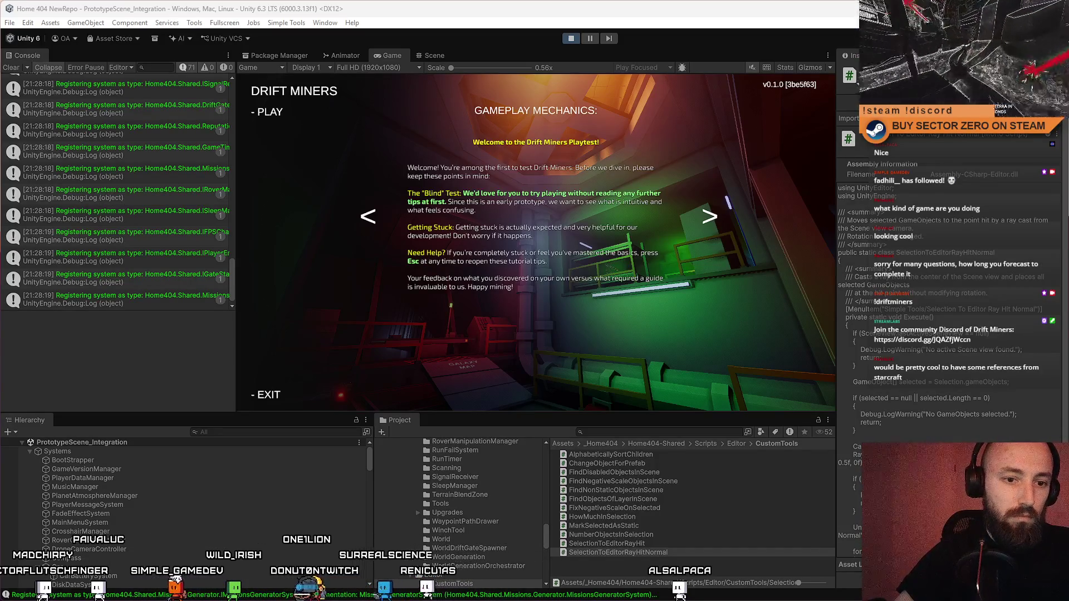
left_click(269, 112)
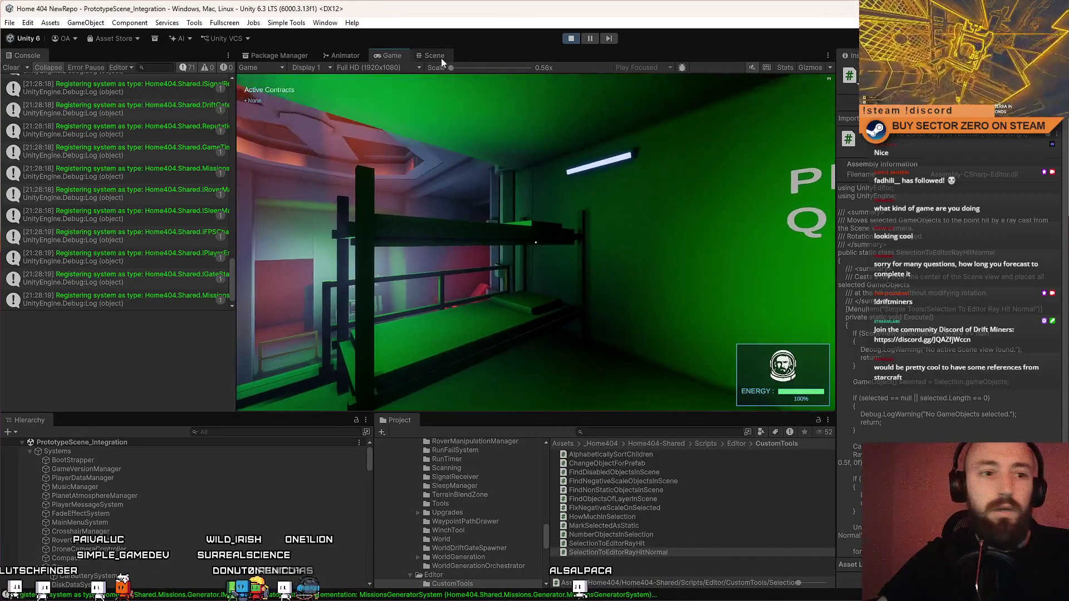
left_click(434, 56)
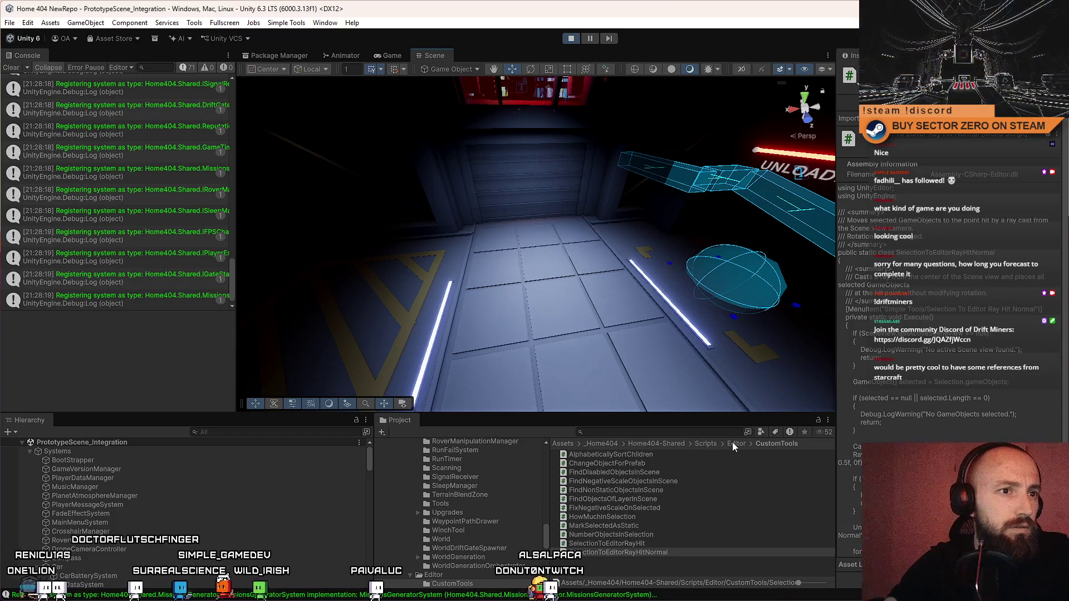
left_click(568, 444)
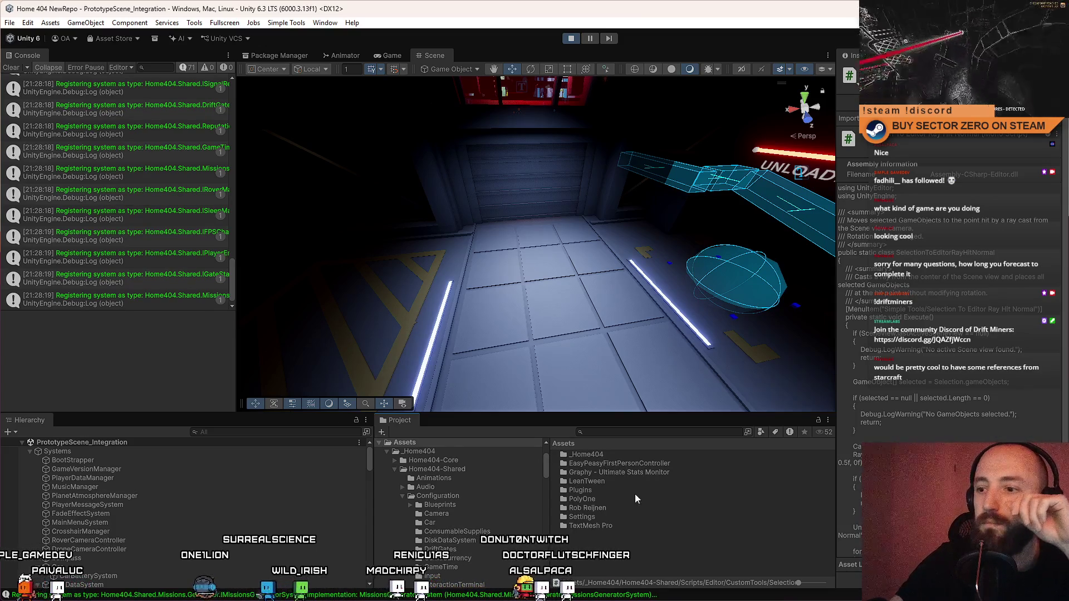
left_click(607, 436)
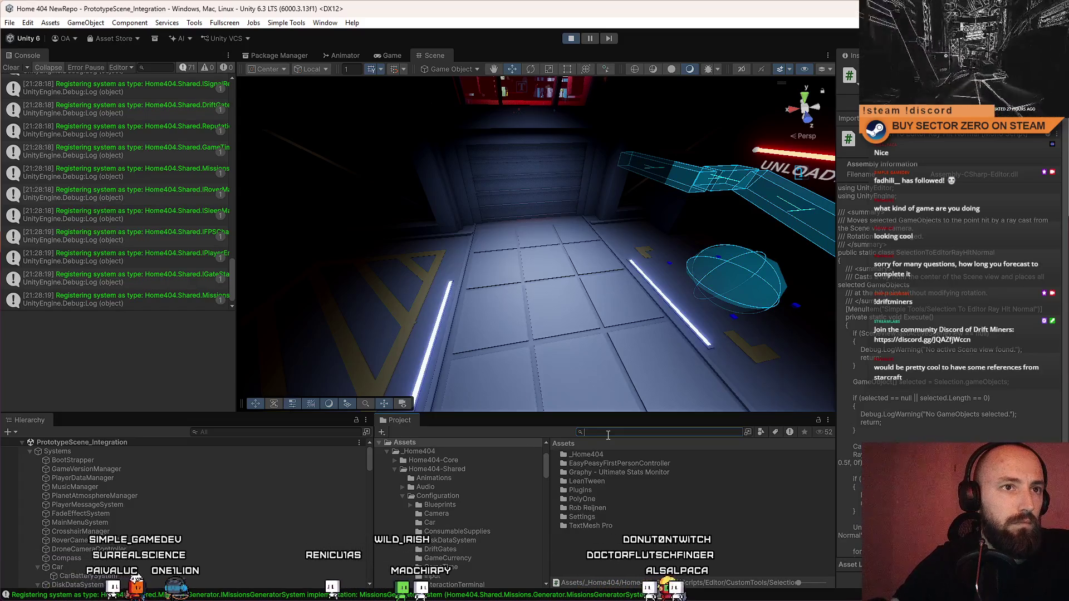
Step: Search the Project for 'hitnormal' and show SelectionToEditorRayHitNormal in File Explorer
type("ray")
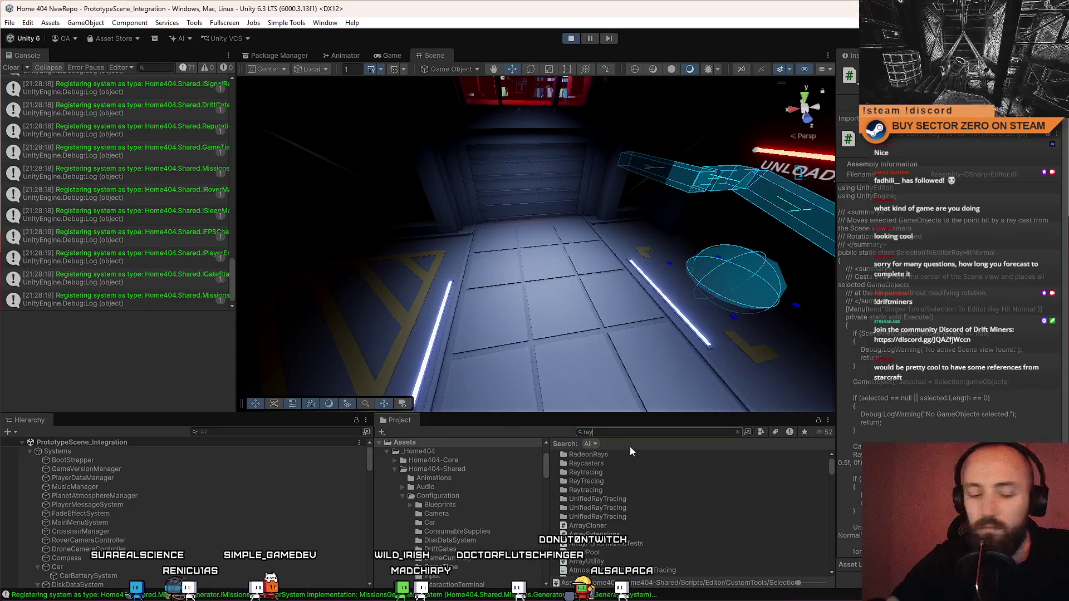
key("ctrl+a")
type("hi")
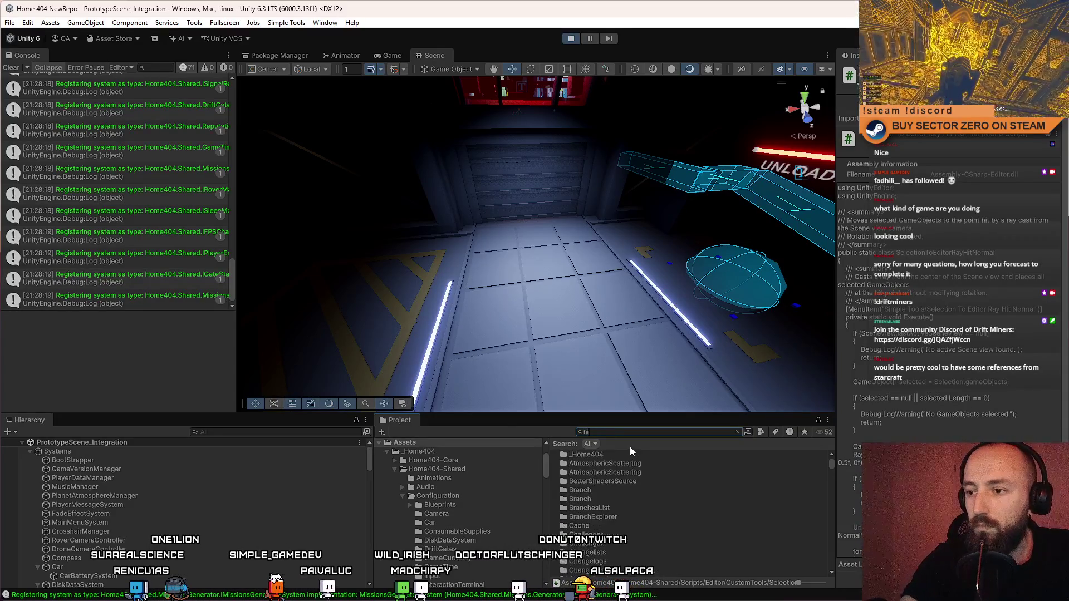
type("tnormal")
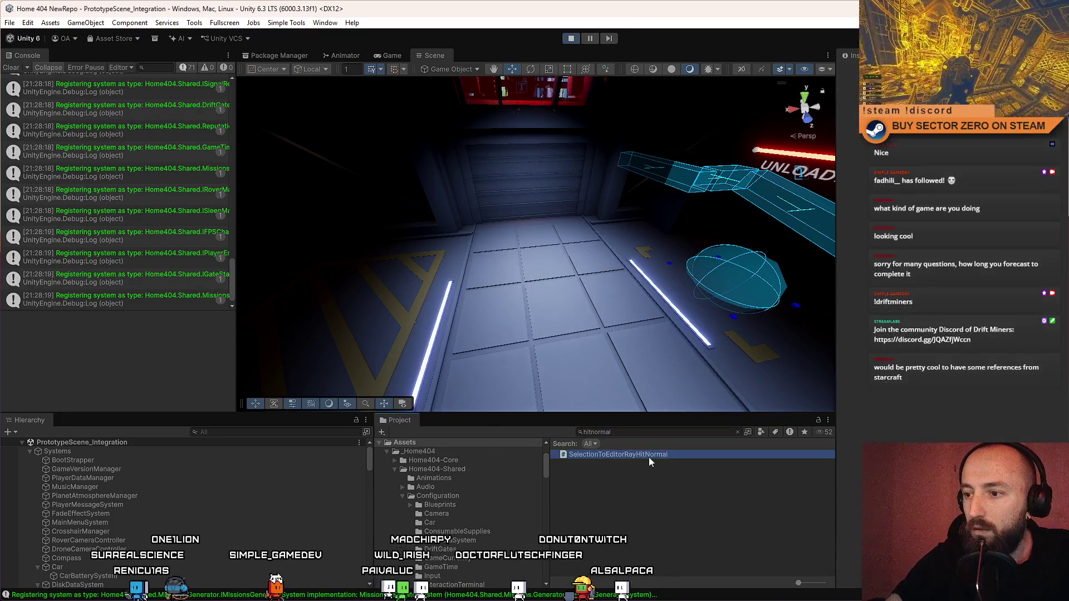
key("Escape")
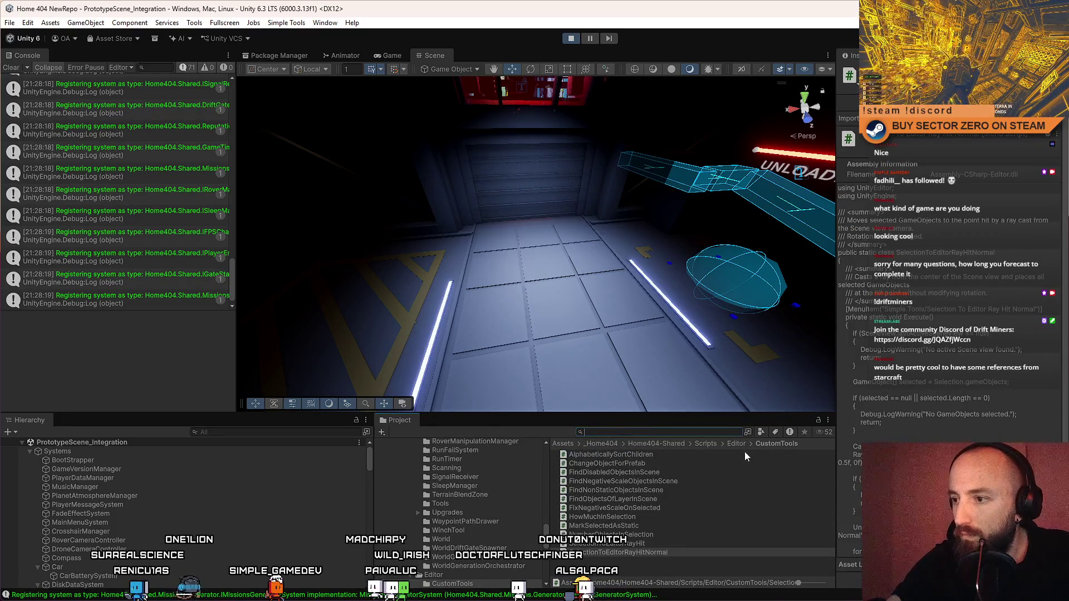
right_click(625, 549)
left_click(673, 246)
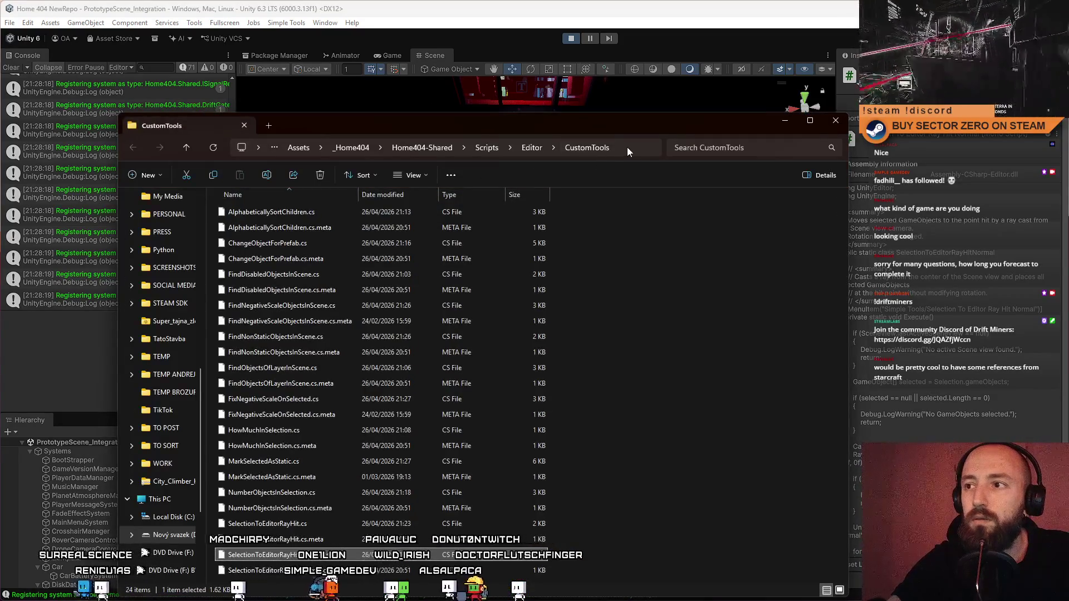
Step: Close the CustomTools File Explorer window so the Unity editor is in front
left_click(627, 147)
left_click(836, 120)
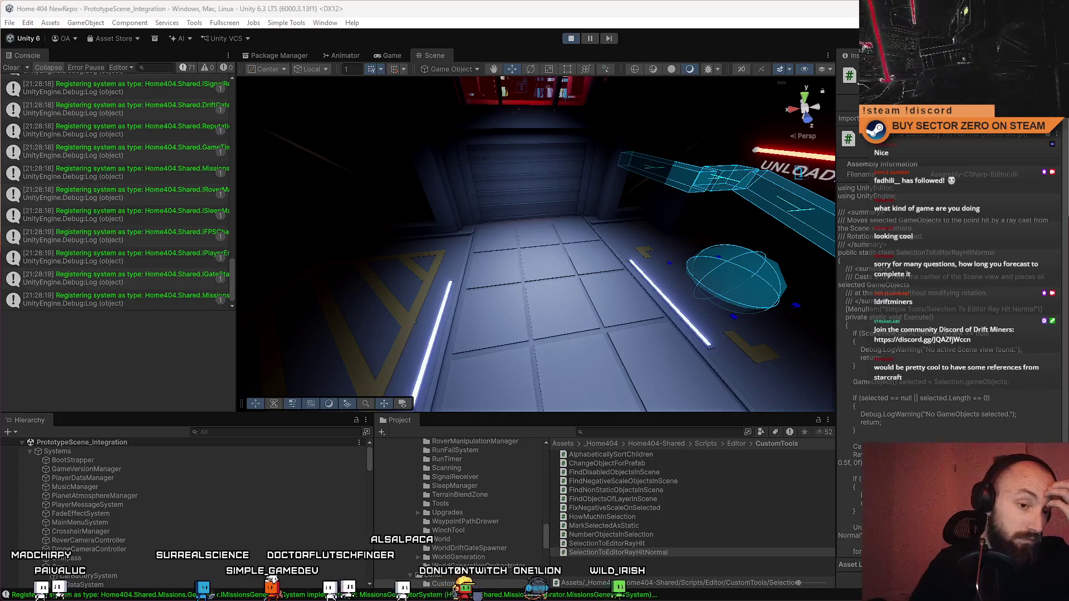
Step: Open ChangeObjectForPrefab.cs in Visual Studio and delete its #if UNITY_EDITOR line
left_click(637, 461)
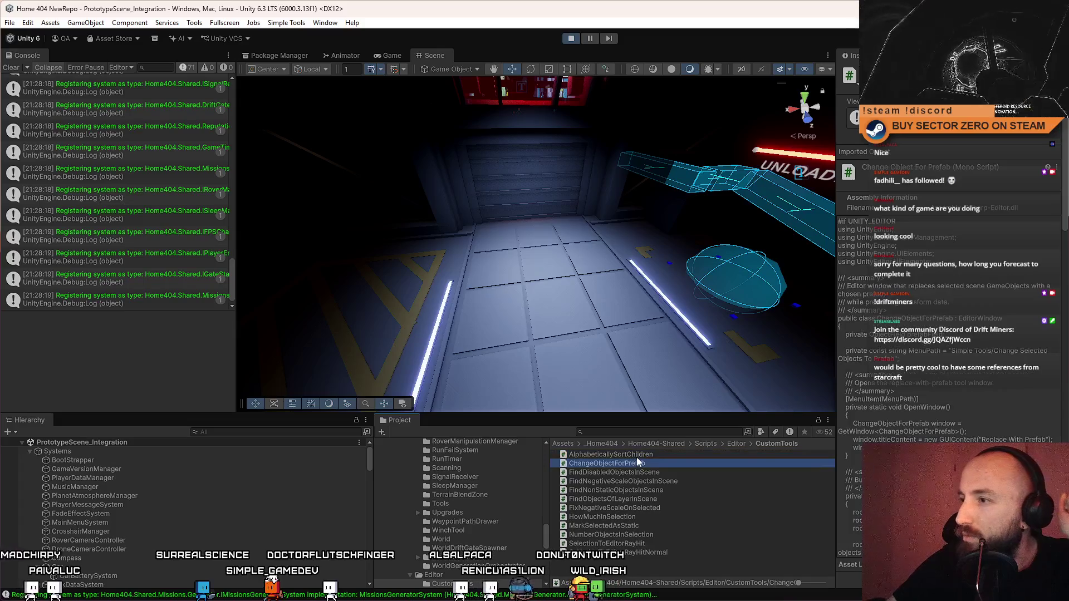
double_click(635, 464)
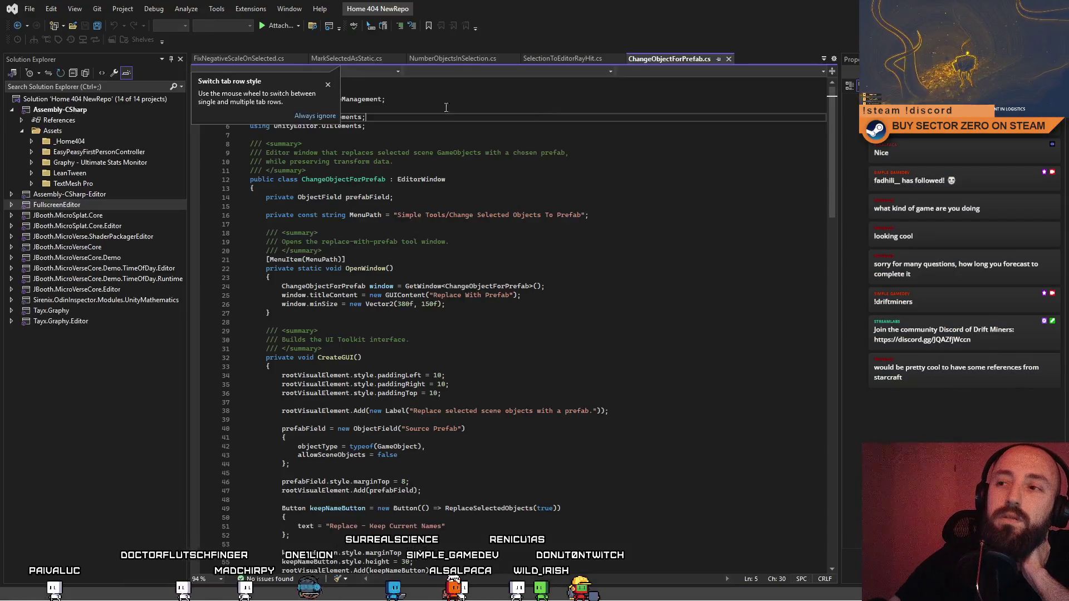
left_click(396, 164)
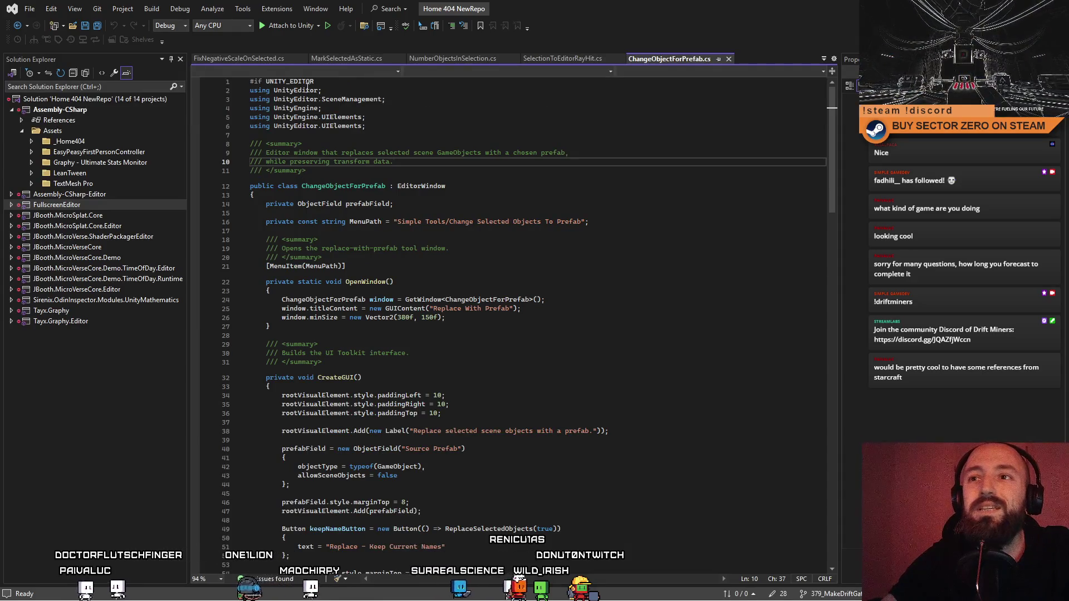
left_click(315, 81)
key("shift+Home")
key("Delete")
key("Down")
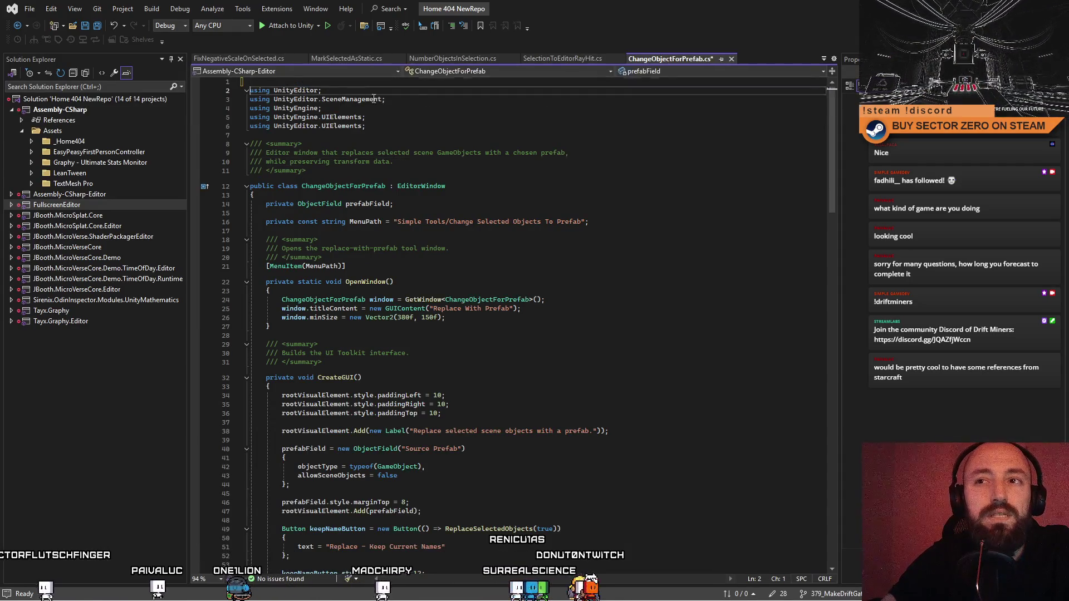
Step: Delete the closing #endif line, then return to Unity and enter Play mode
mouse_move(832, 122)
left_mouse_down()
mouse_move(840, 459)
mouse_move(828, 372)
left_mouse_up()
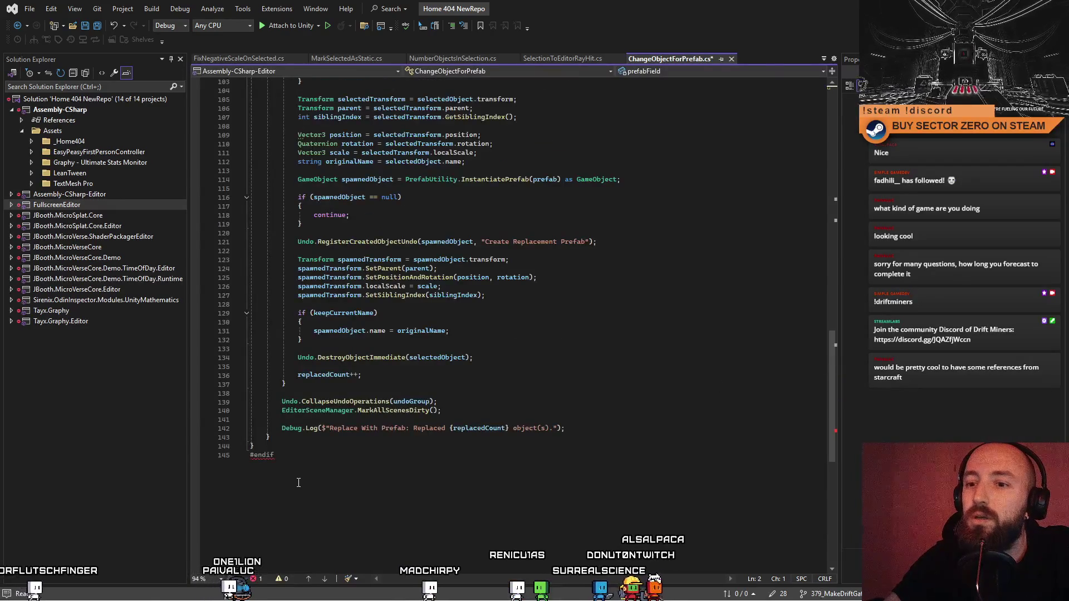
left_click(299, 483)
key("shift+Home")
key("BackSpace")
key("BackSpace")
left_click(744, 362)
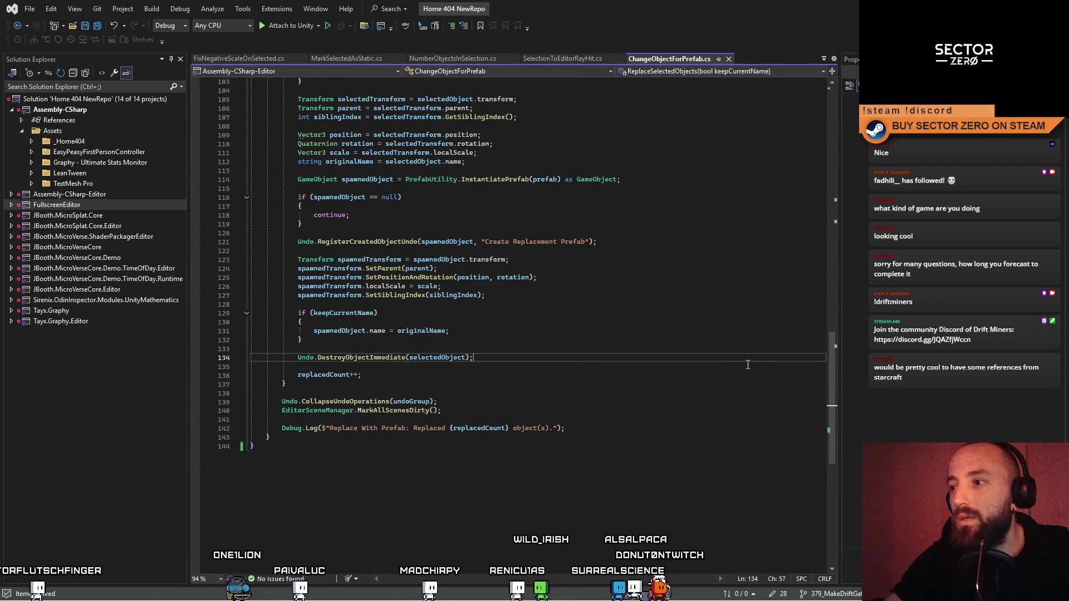
left_click_drag(829, 364, 831, 115)
left_click(734, 153)
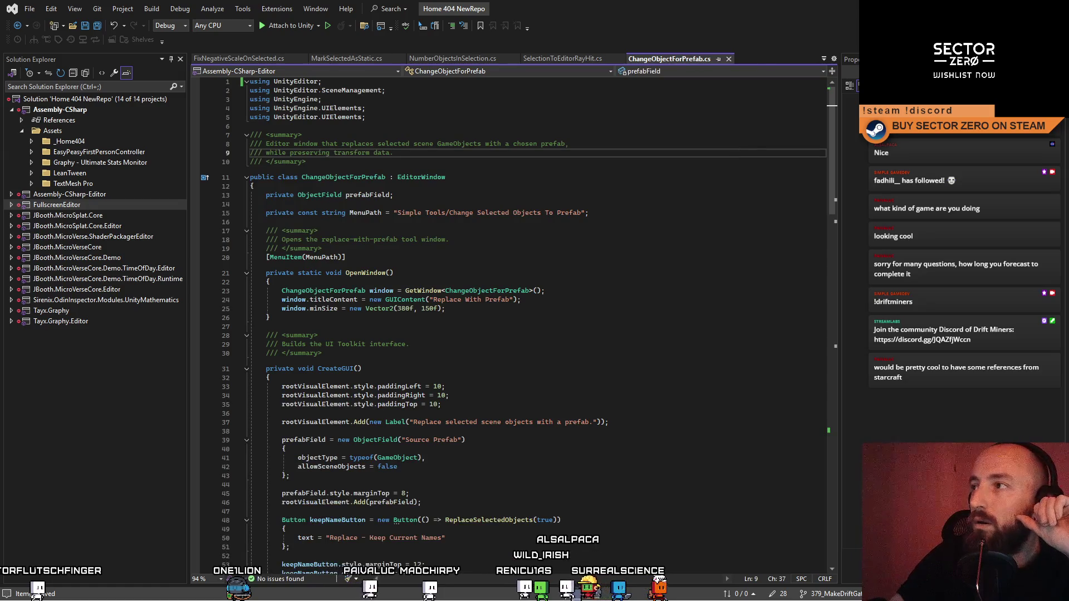
key("alt+Tab")
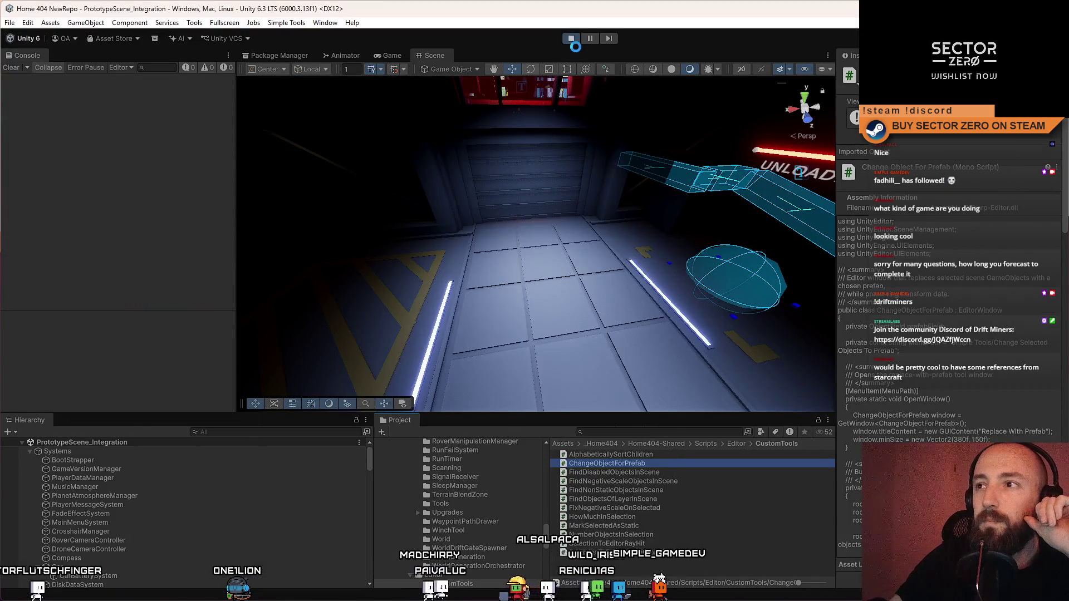
left_click(572, 40)
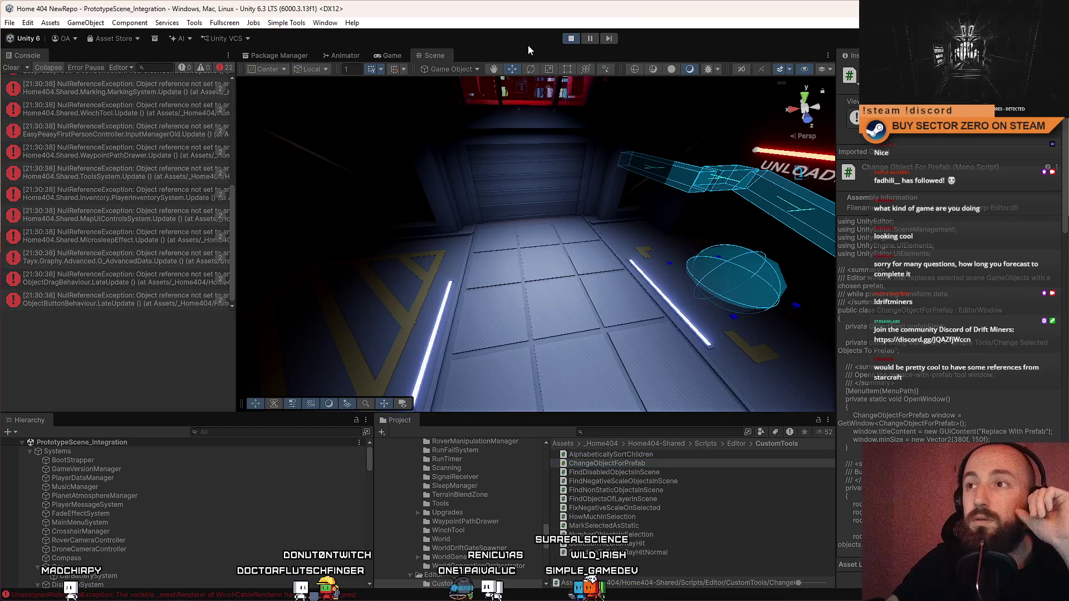
Step: Clear the Console errors and restart Play mode
left_click(12, 69)
left_click(567, 39)
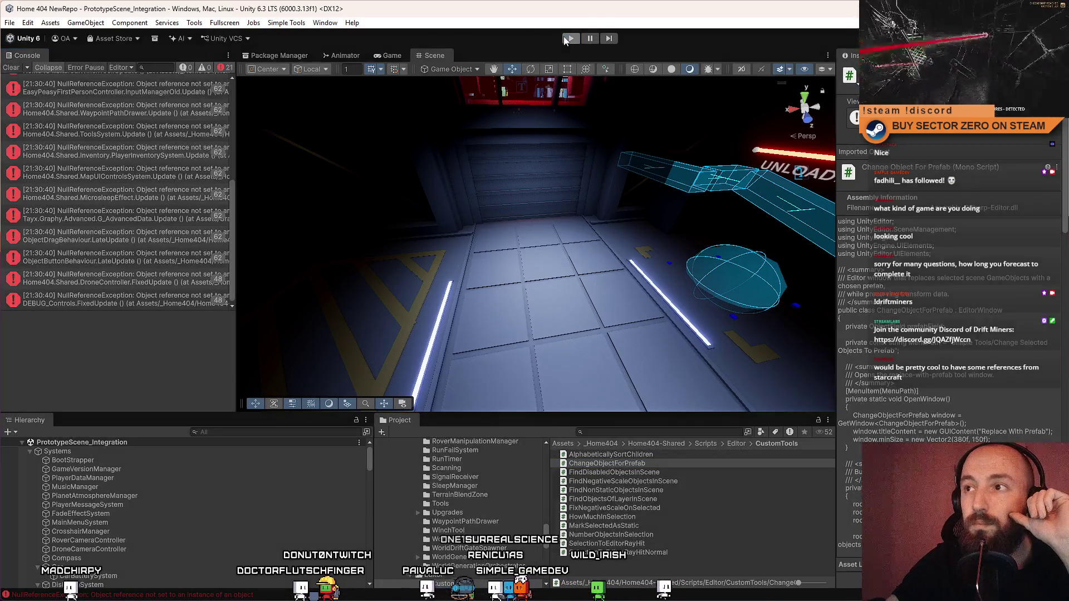
left_click(391, 55)
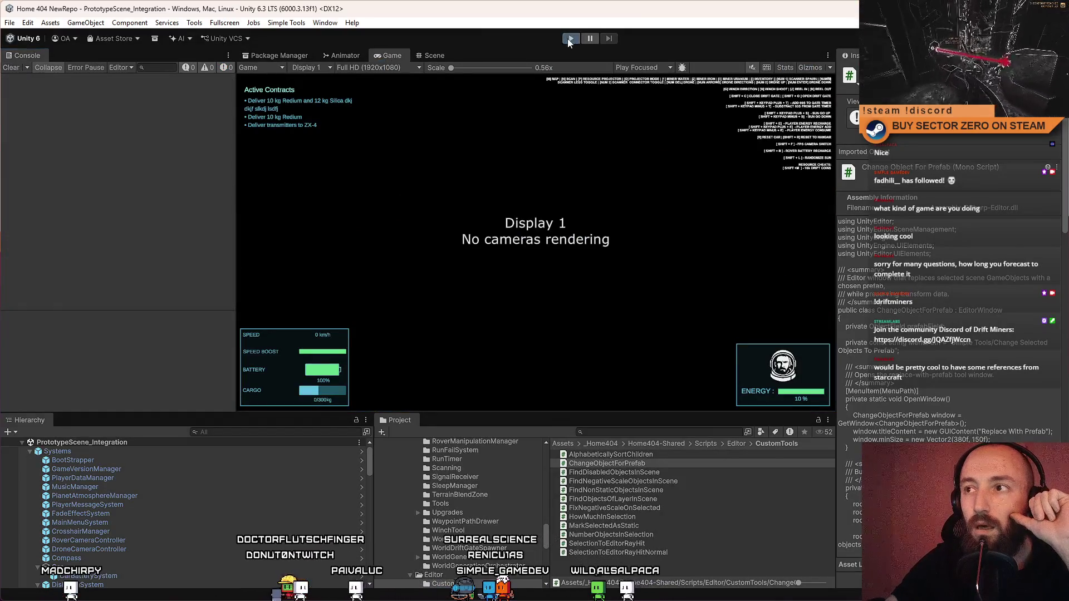
left_click(569, 39)
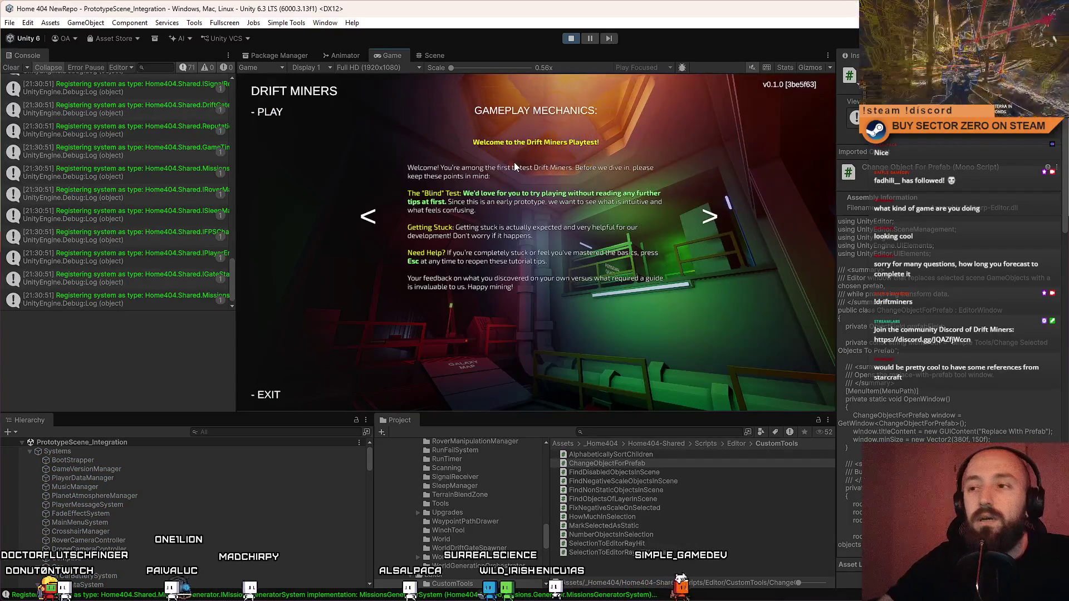
Step: Start the game from its main menu, walk toward the Galaxy Map terminal, and pause with Esc
left_click(273, 112)
key("w")
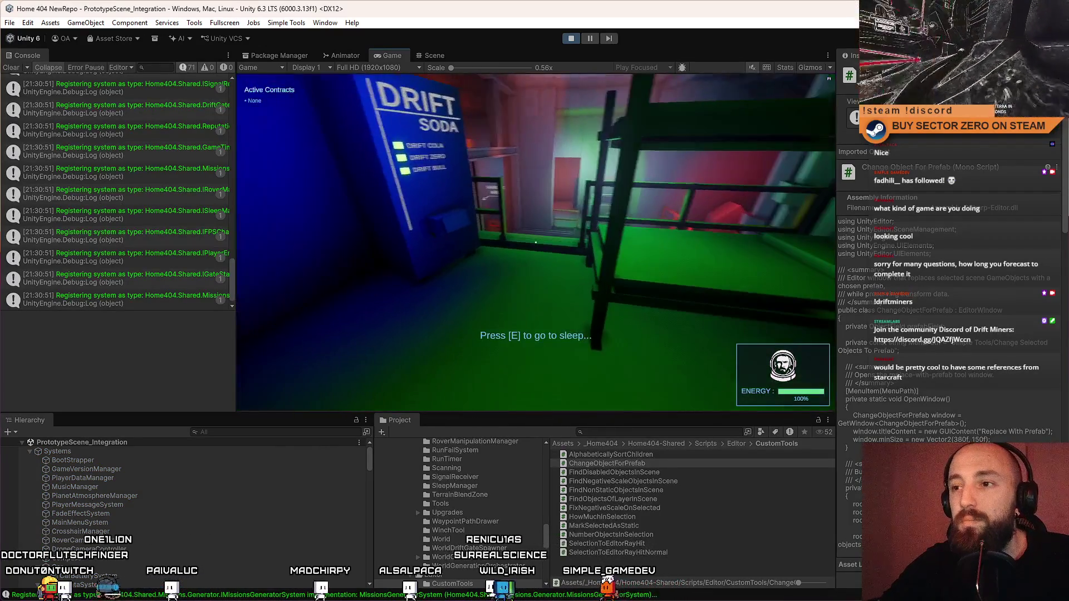
key("w")
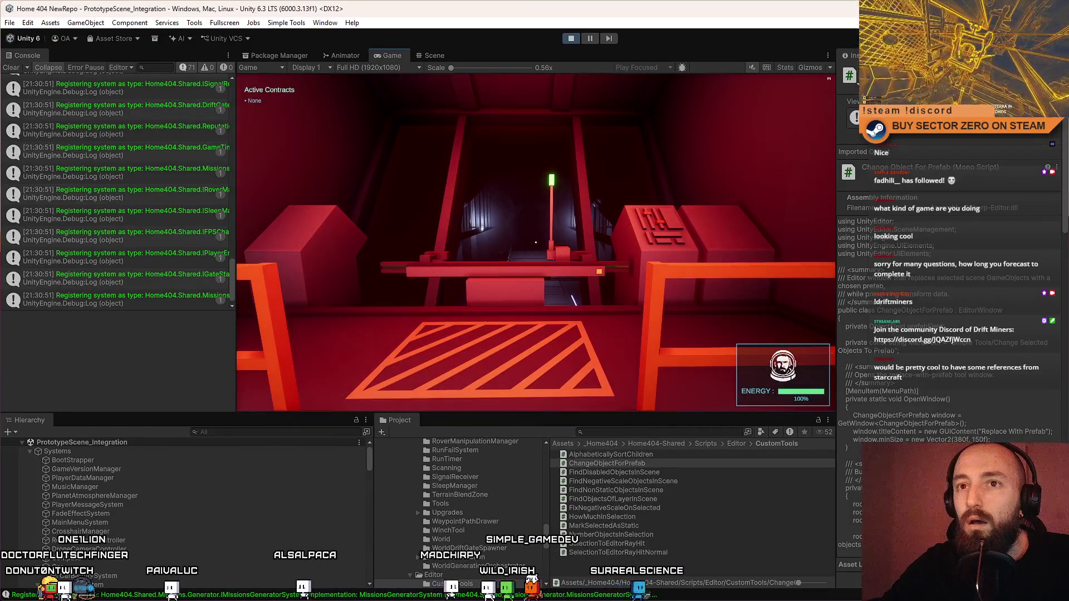
key("Escape")
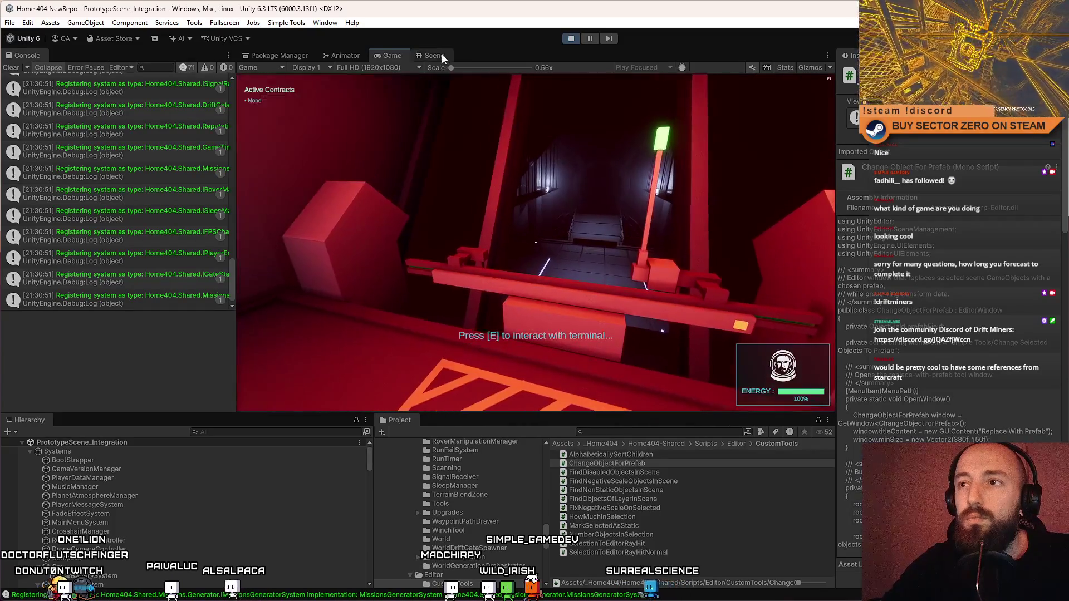
Step: Create a test cube in the Scene view and aim the view down the corridor
left_click(441, 55)
scroll(571, 189, "up", 5)
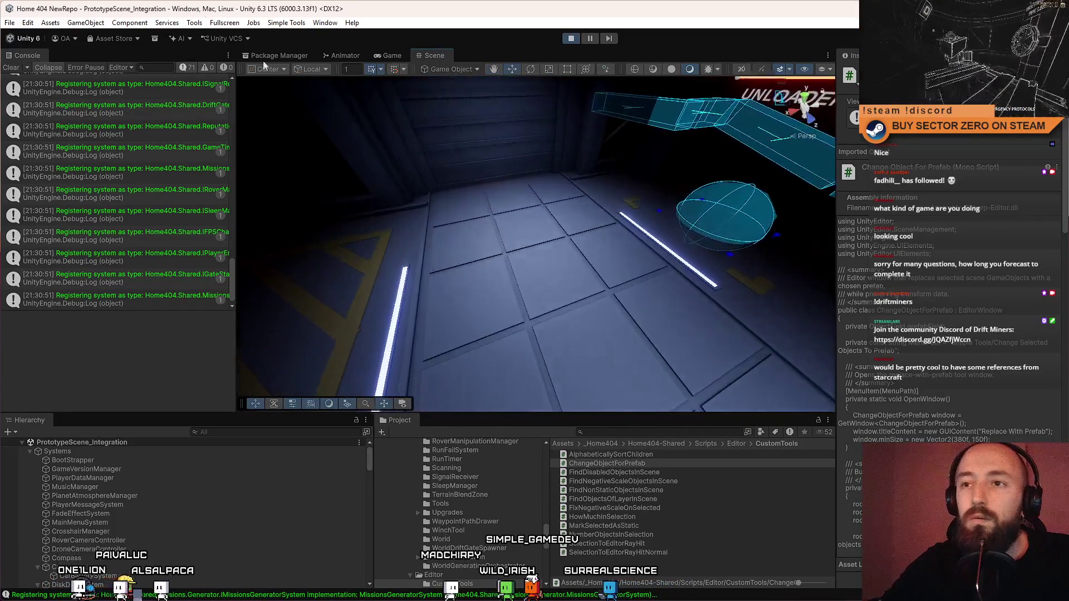
left_click(86, 22)
mouse_move(136, 95)
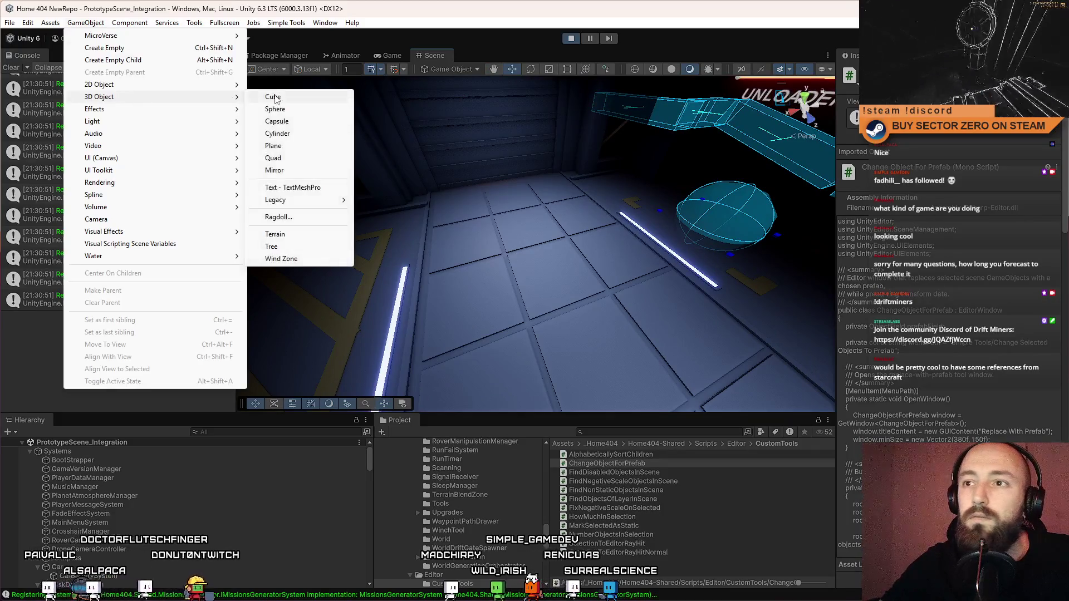
left_click(273, 95)
mouse_move(606, 198)
left_mouse_down()
mouse_move(558, 251)
mouse_move(489, 293)
left_mouse_up()
Step: Move the cube onto surfaces at view centre with Simple Tools > Selection To Editor Ray Hit
left_click(286, 23)
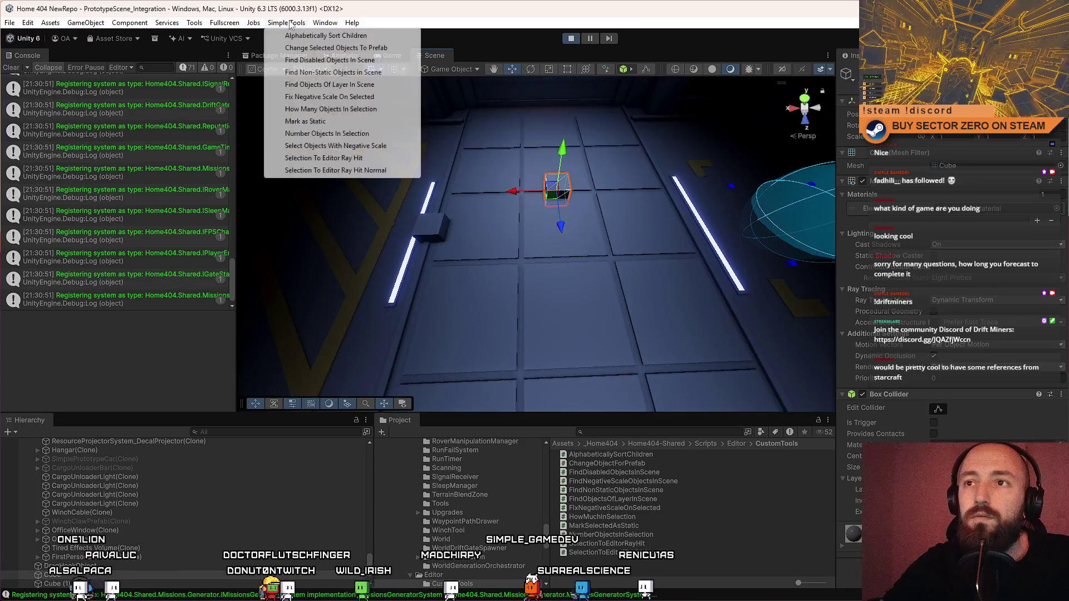
left_click(324, 157)
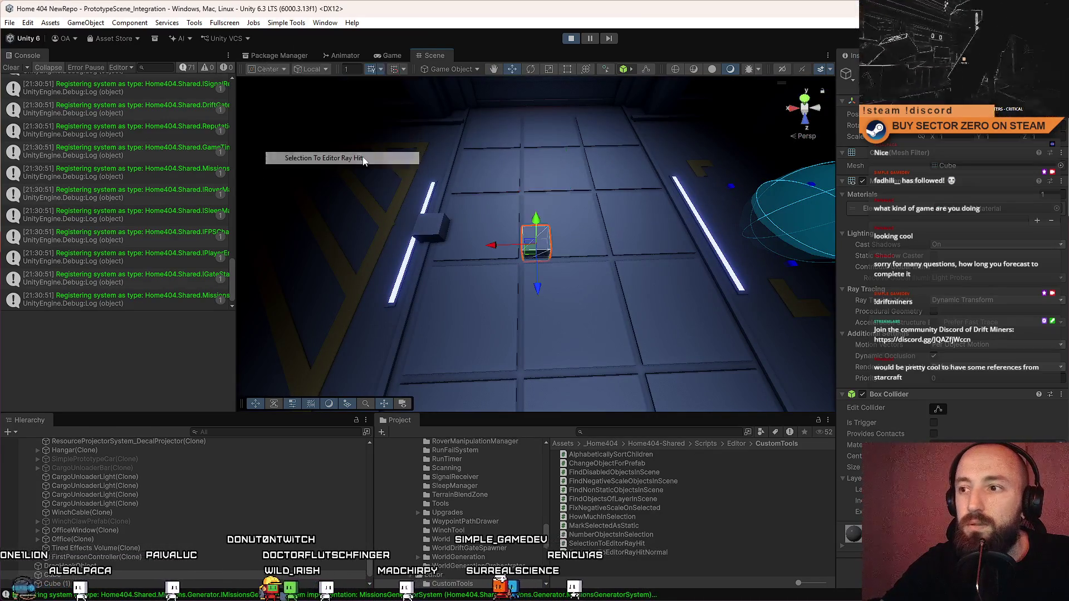
mouse_move(685, 209)
left_mouse_down()
mouse_move(597, 540)
mouse_move(723, 539)
mouse_move(741, 559)
mouse_move(698, 514)
left_mouse_up()
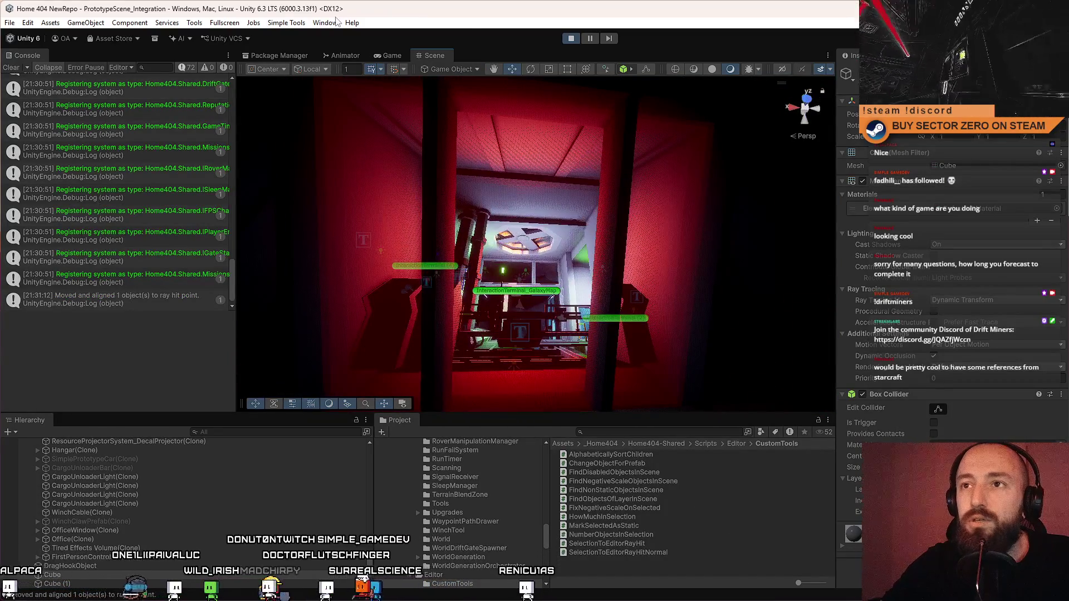
left_click(287, 25)
left_click(384, 158)
mouse_move(613, 167)
left_mouse_down()
mouse_move(668, 161)
mouse_move(647, 123)
mouse_move(735, 162)
mouse_move(599, 229)
mouse_move(867, 233)
mouse_move(622, 175)
left_mouse_up()
left_click(301, 23)
left_click(329, 165)
Step: Place the cube using Selection To Editor Ray Hit Normal, stop Play, and select SelectionToEditorRayHitNormal
mouse_move(534, 240)
left_mouse_down()
mouse_move(618, 266)
mouse_move(474, 167)
left_mouse_up()
left_click(281, 23)
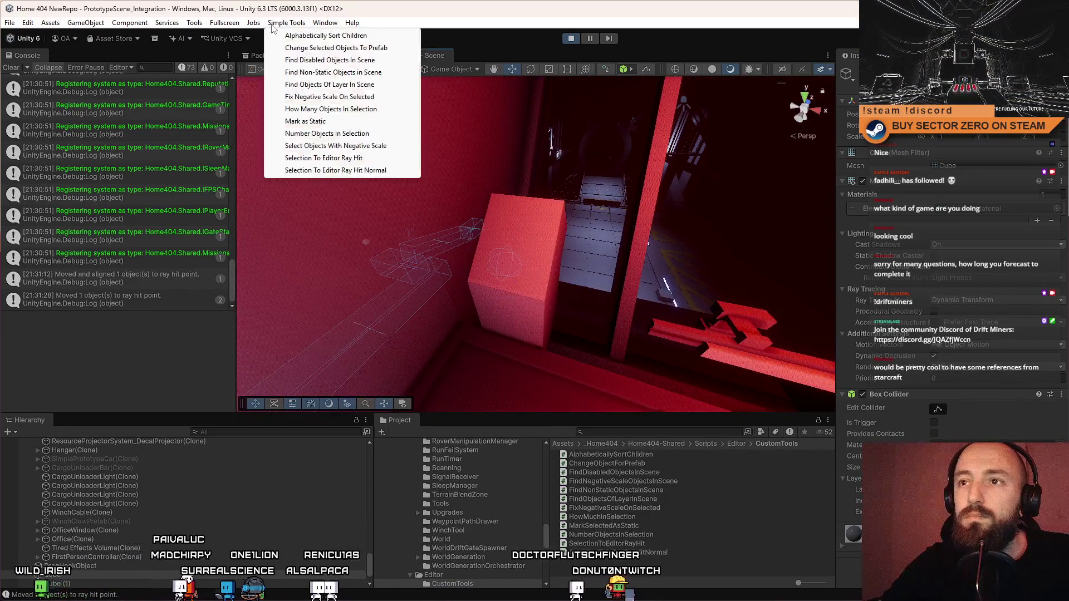
left_click(389, 171)
mouse_move(390, 171)
left_mouse_down()
mouse_move(610, 256)
mouse_move(579, 111)
left_mouse_up()
left_click(571, 37)
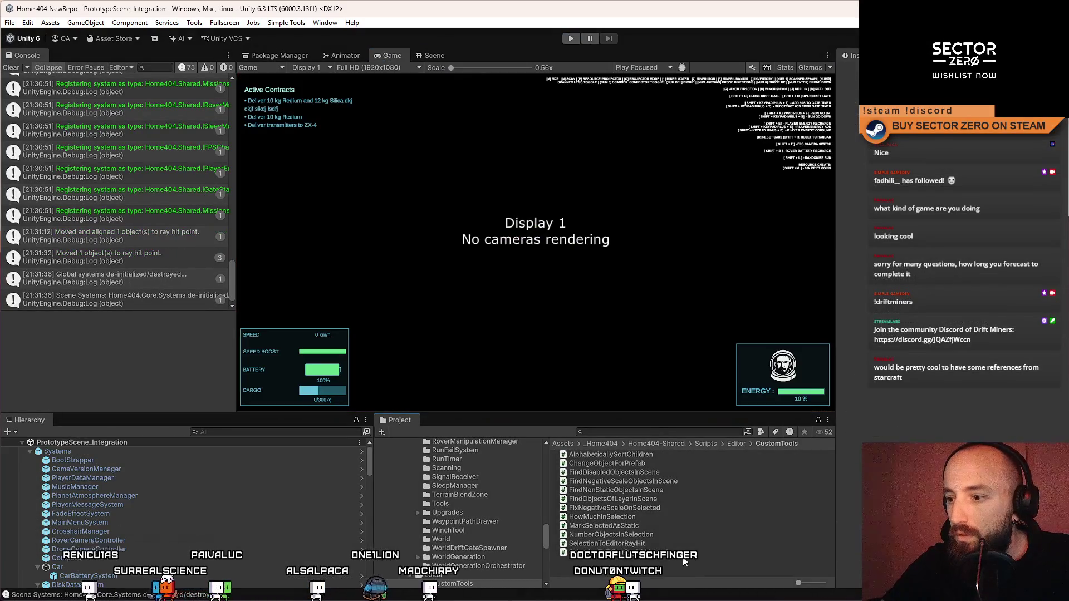
left_click(705, 552)
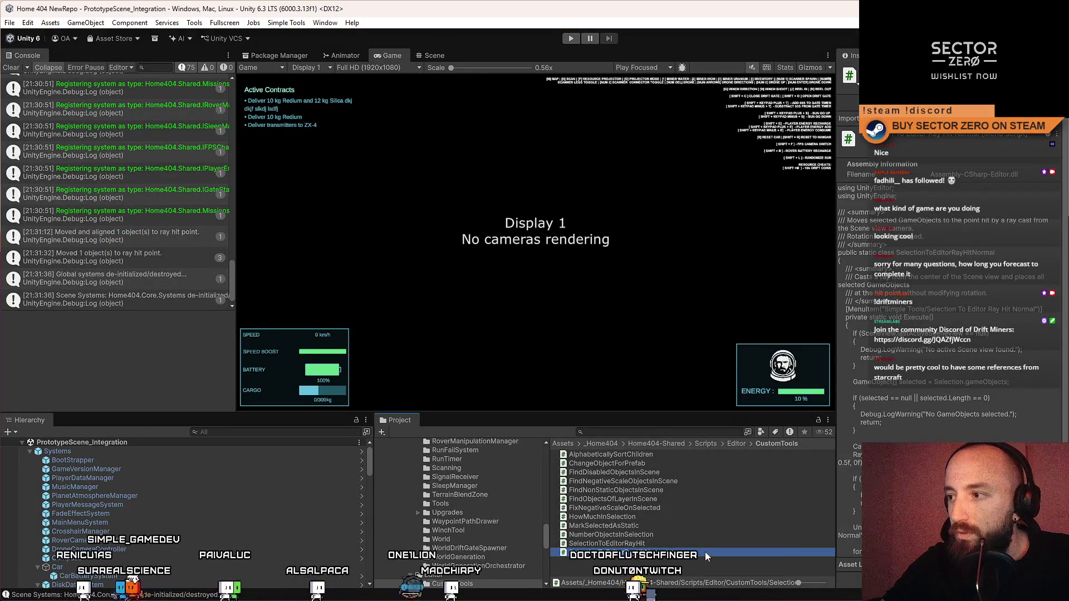
Step: Replace SelectionToEditorRayHitNormal.cs with pasted code aligning the up axis to the surface normal, and save
double_click(705, 552)
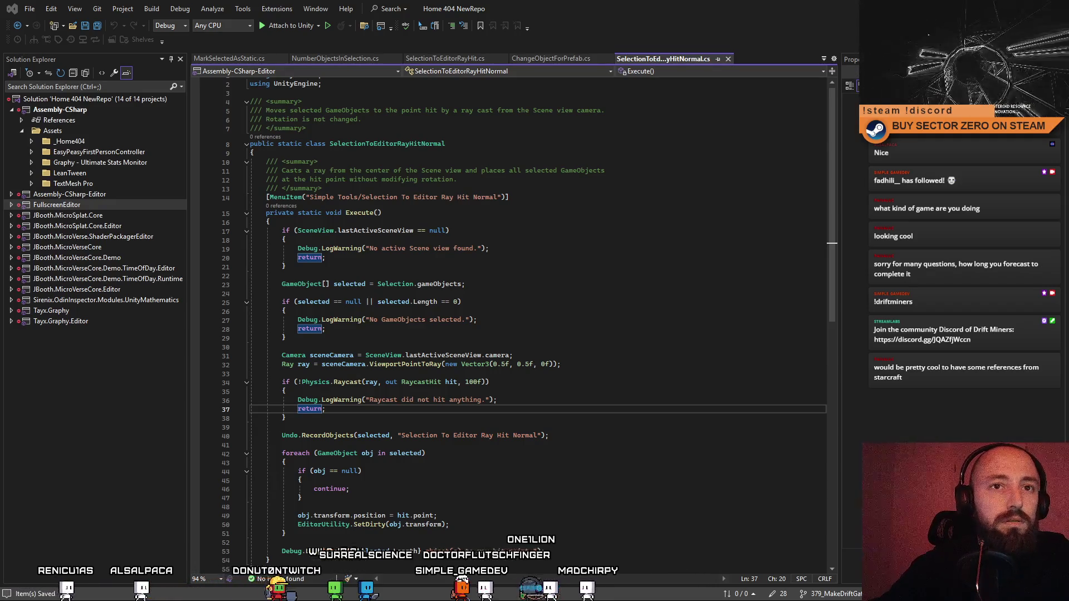
key("ctrl+a")
key("ctrl+v")
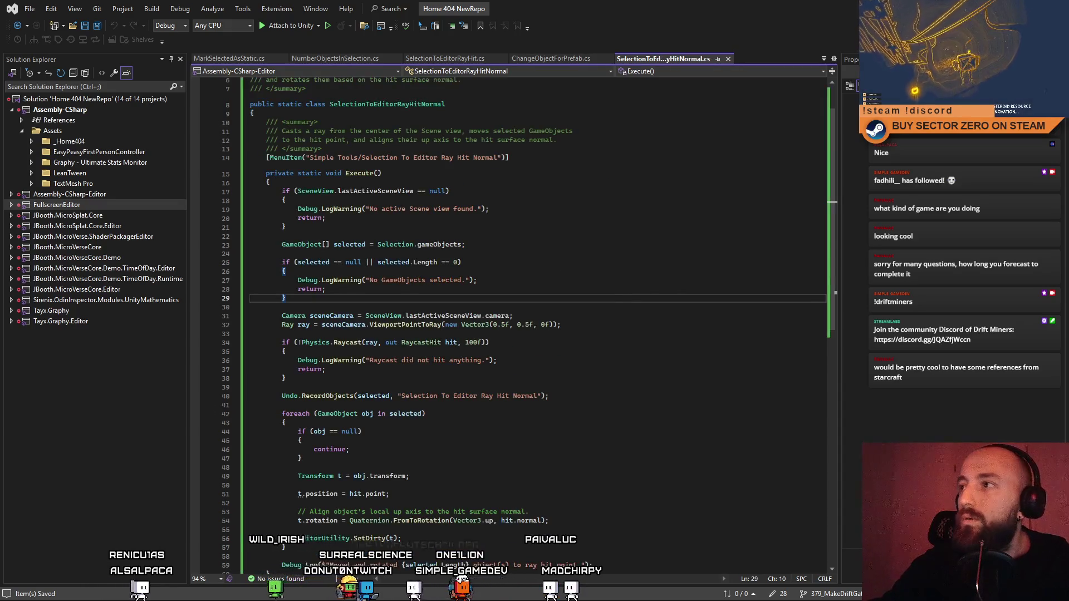
key("ctrl+s")
key("alt+Tab")
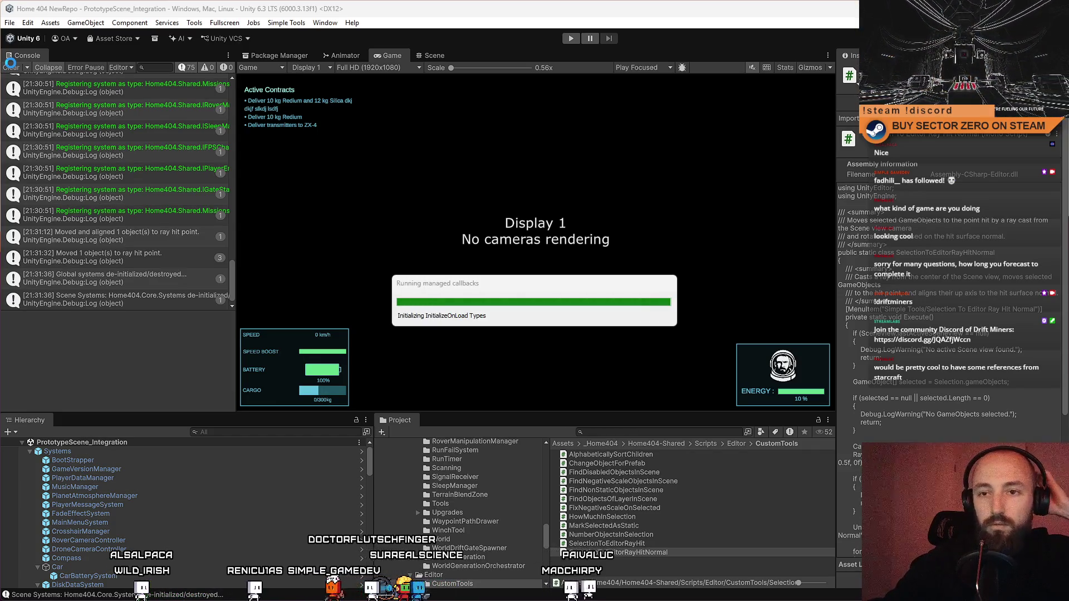
Step: Clear the Console, restart Play mode, start and pause the game, then show the Scene view
left_click(11, 67)
left_click(570, 38)
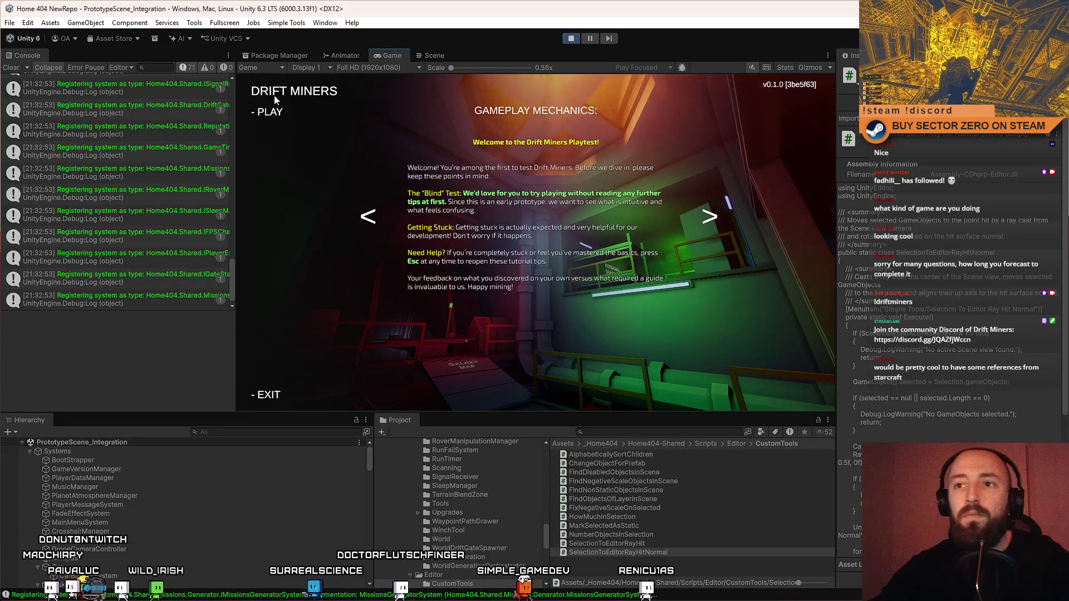
left_click(275, 115)
key("F10")
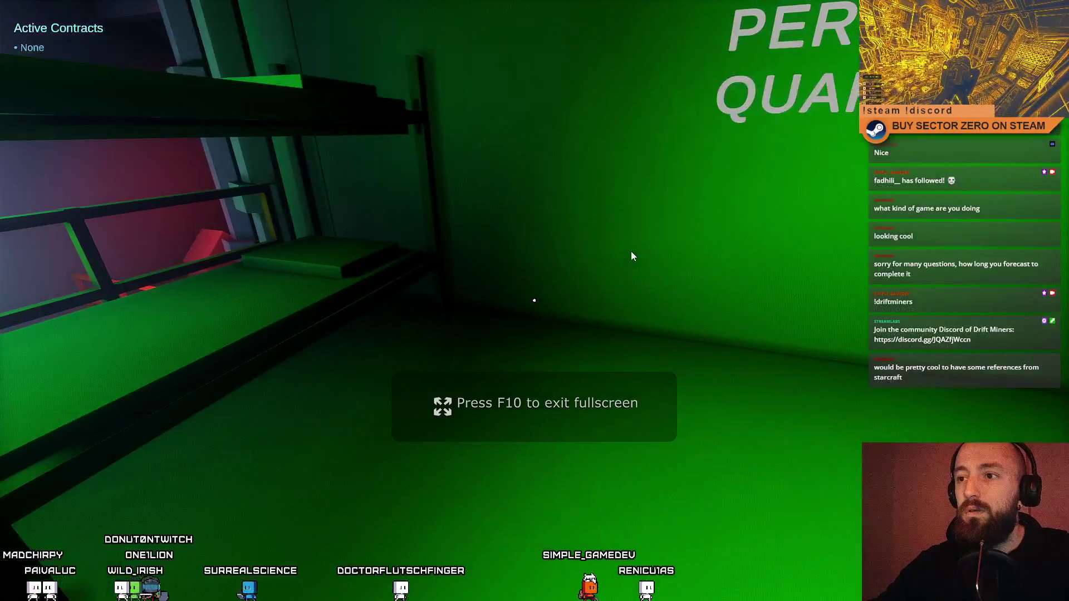
key("F10")
key("Escape")
key("Escape")
left_click(430, 55)
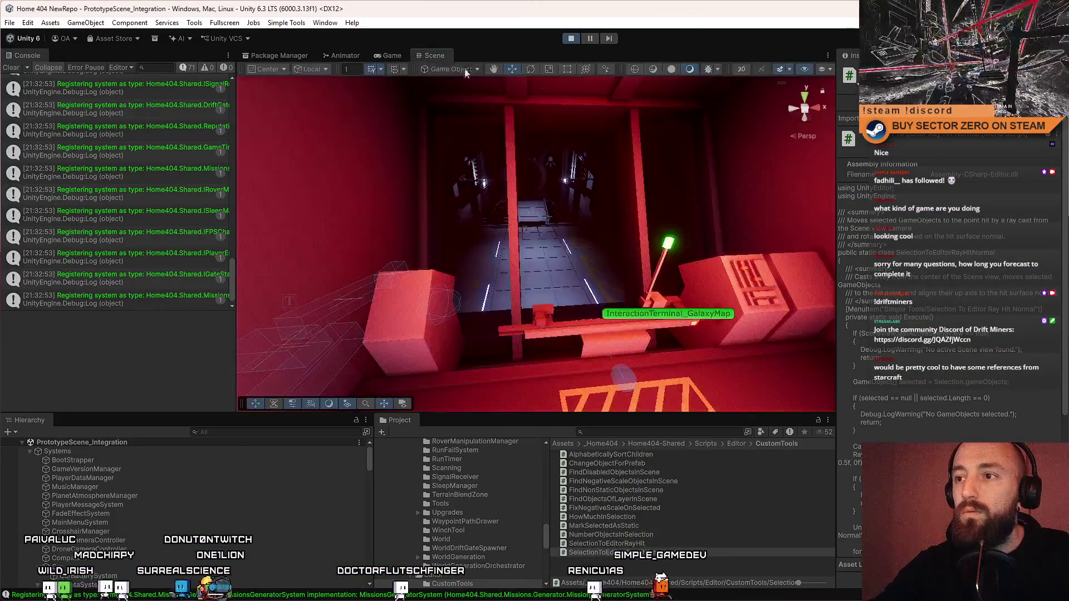
Step: Create a second cube and move it to the ray hit point beside the terminal
left_click(129, 22)
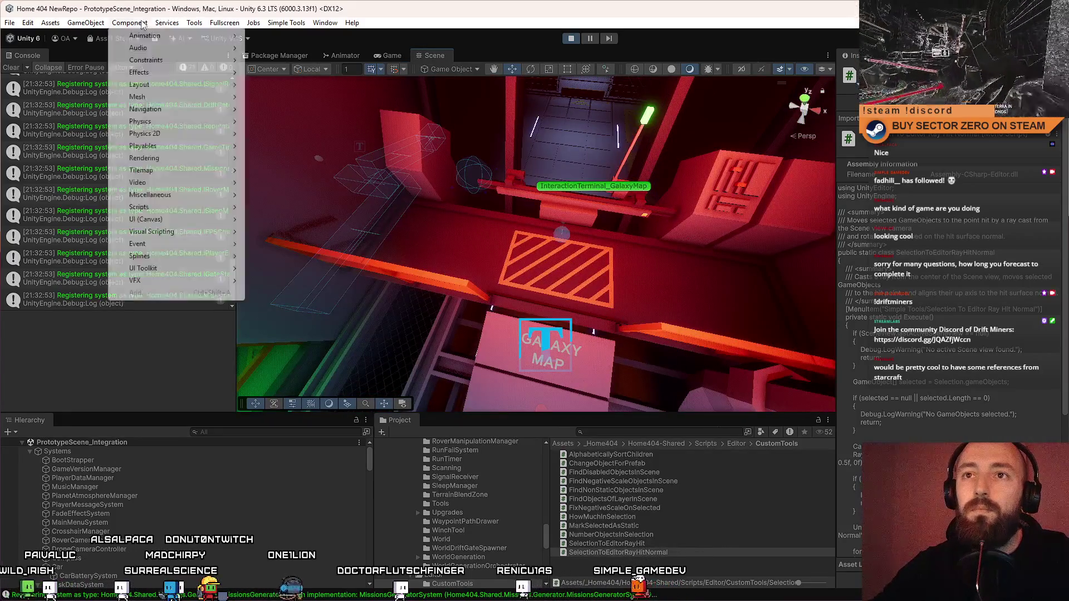
mouse_move(87, 22)
mouse_move(132, 99)
left_click(312, 96)
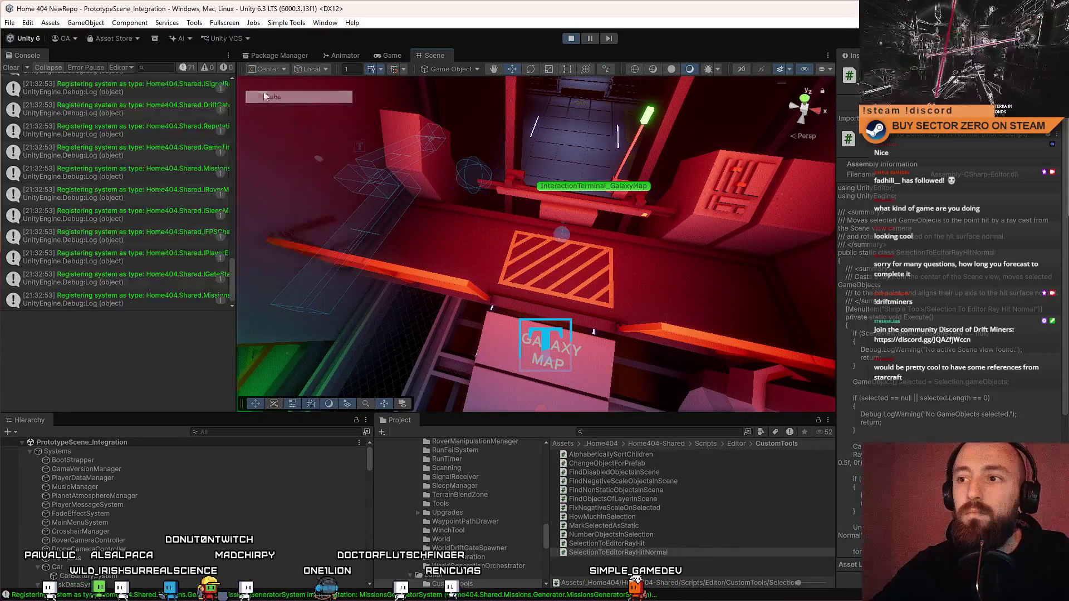
mouse_move(523, 270)
left_mouse_down()
mouse_move(457, 223)
mouse_move(423, 167)
mouse_move(391, 46)
left_mouse_up()
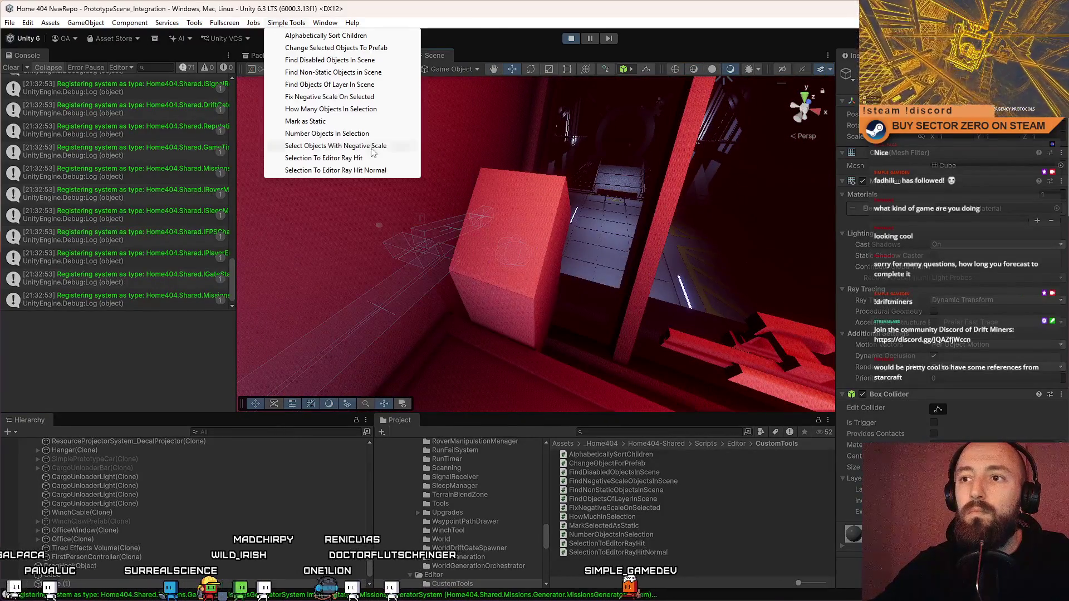
left_click(334, 171)
left_click_drag(501, 223, 643, 271)
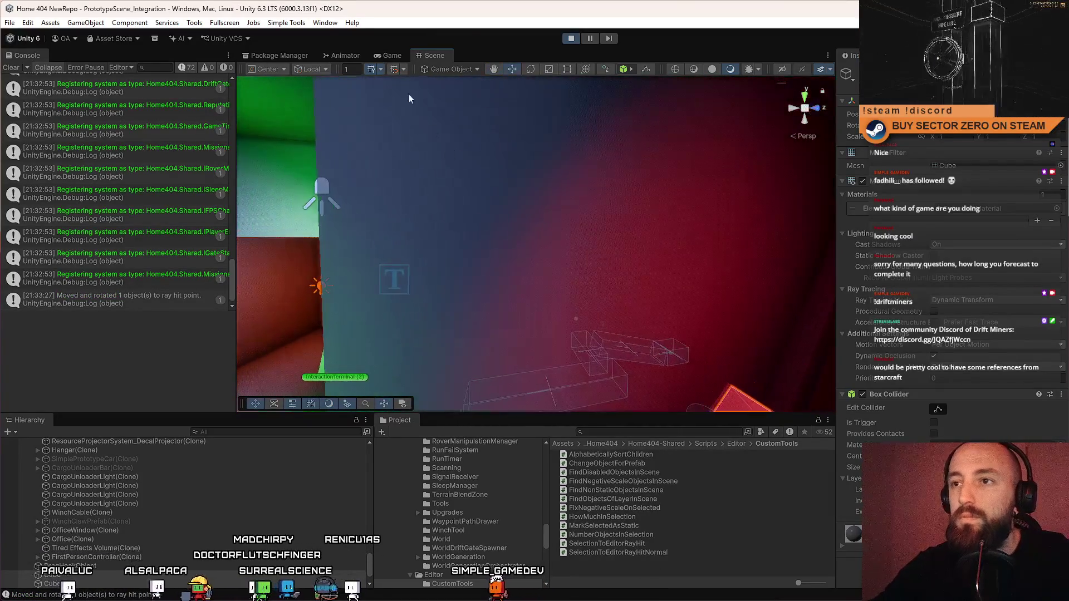
Step: Align both cubes with Selection To Editor Ray Hit Normal and slide one off the red block
left_click(325, 22)
mouse_move(286, 23)
left_click(359, 158)
mouse_move(612, 251)
left_mouse_down()
mouse_move(804, 290)
mouse_move(638, 303)
left_mouse_up()
left_click_drag(507, 210, 554, 212)
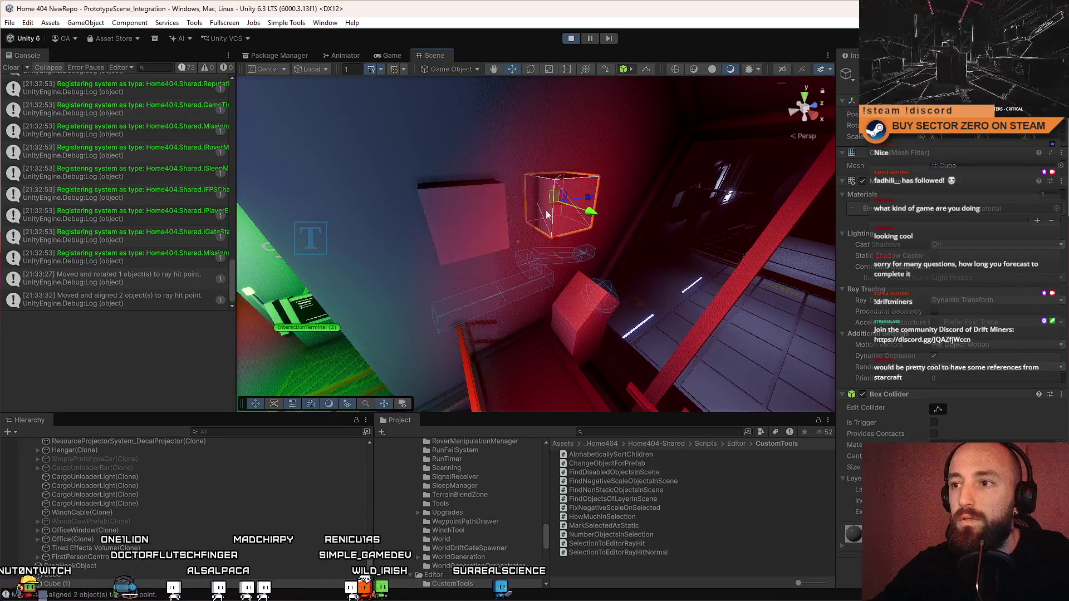
left_click_drag(481, 223, 390, 111)
Step: Reapply Ray Hit Normal to both cubes, then select only the left cube
left_click(286, 22)
left_click(323, 158)
mouse_move(556, 234)
left_mouse_down()
mouse_move(639, 262)
mouse_move(545, 231)
mouse_move(562, 254)
mouse_move(624, 249)
mouse_move(583, 253)
left_mouse_up()
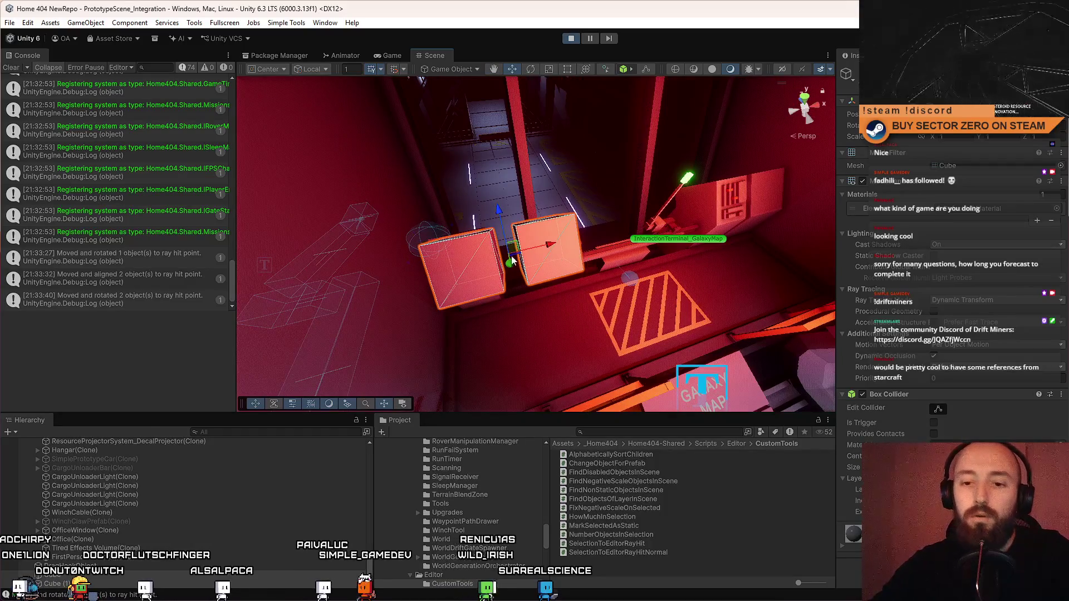
left_click(287, 23)
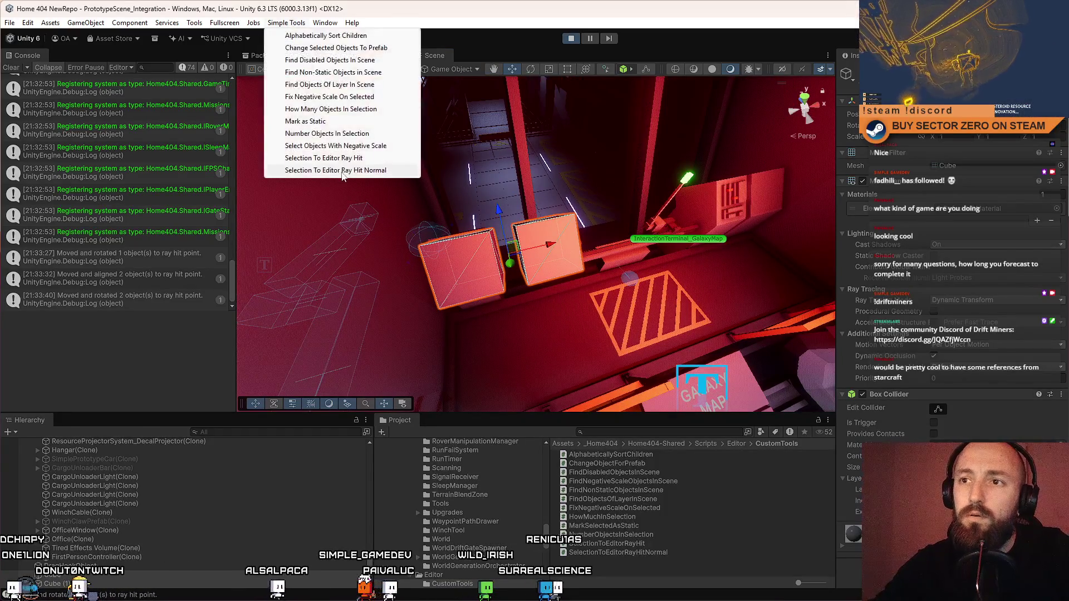
left_click(469, 287)
left_click(287, 23)
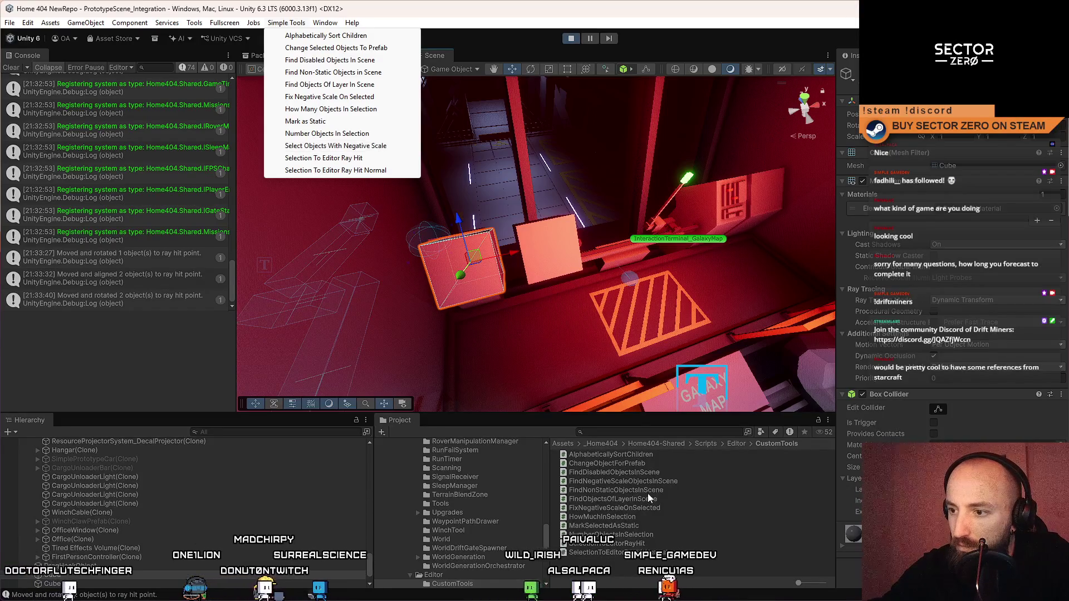
Step: Stop Play mode and open FindNegativeScaleObjectsInScene.cs in Visual Studio
left_click(677, 483)
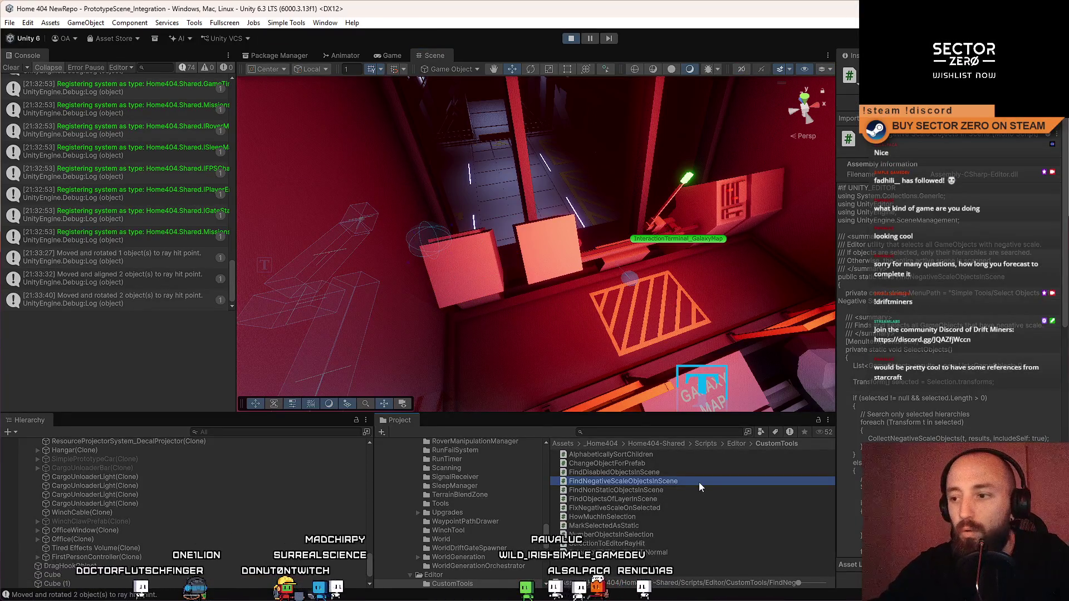
left_click(697, 487)
left_click(706, 482)
left_click(571, 39)
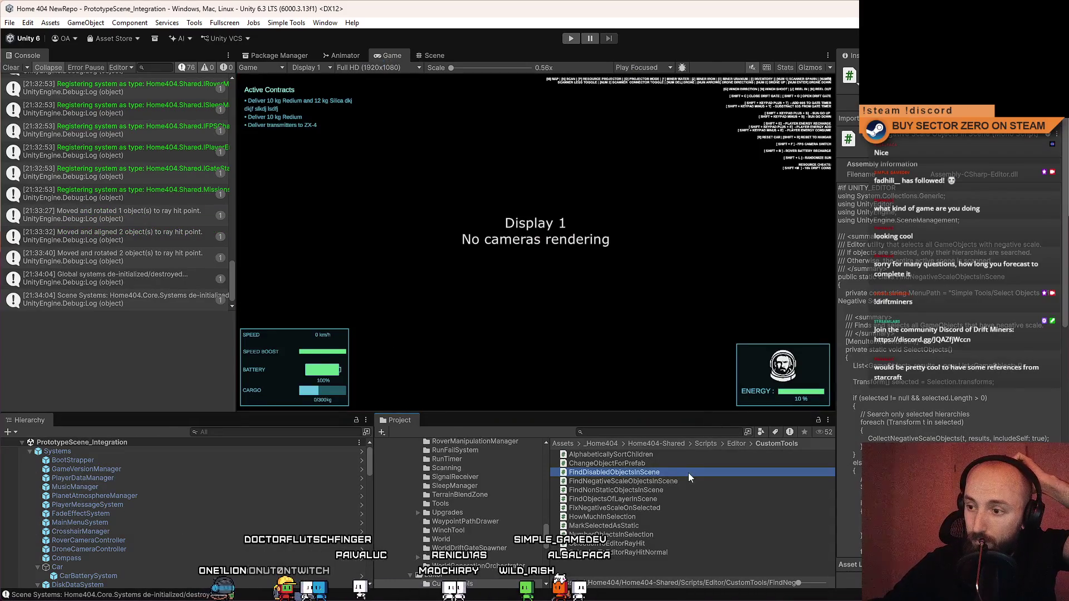
left_click(684, 480)
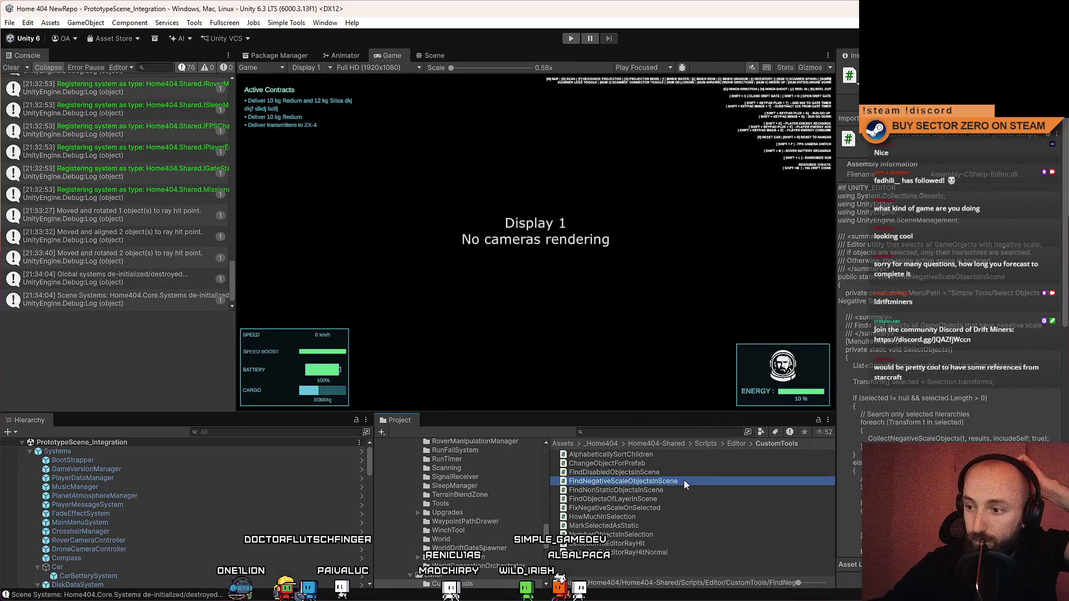
double_click(697, 483)
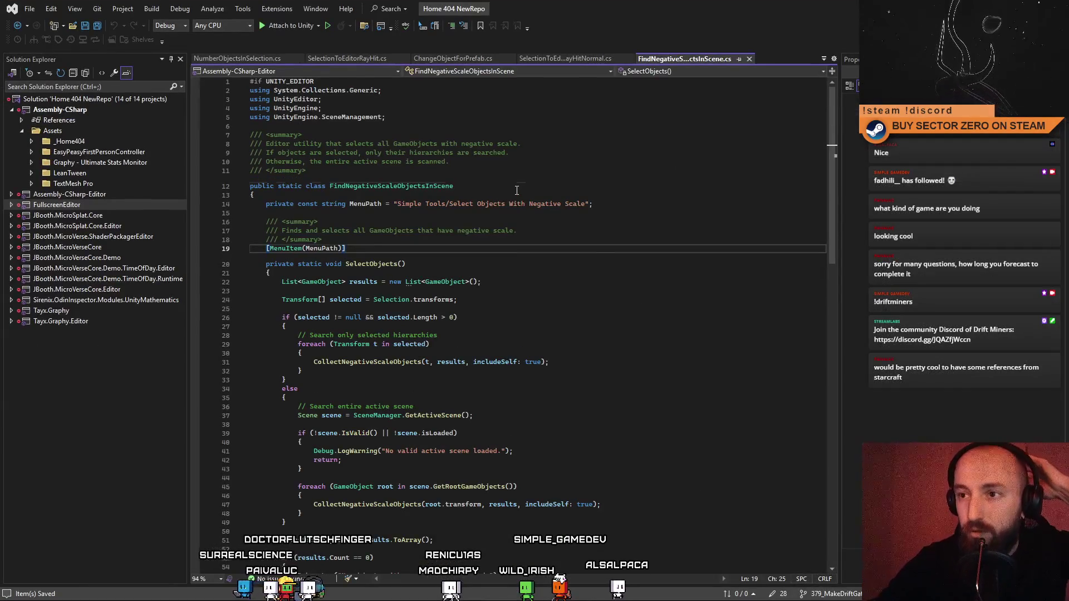
Step: Change the menu path to 'Simple Tools/Find Negative Scale Objects in Scene' and save
left_click(641, 207)
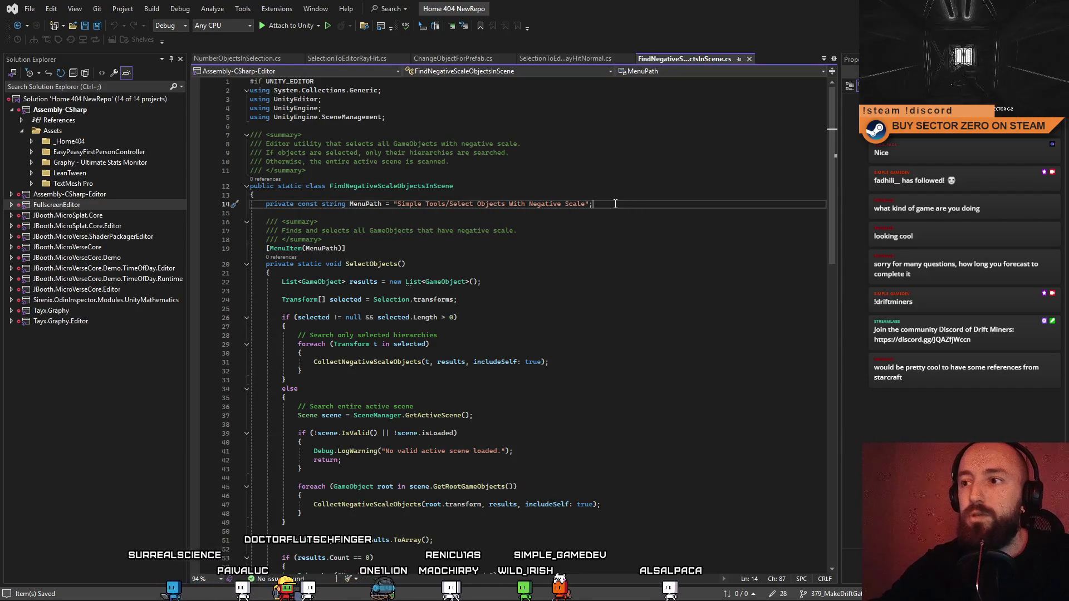
key("Return")
type("FindNegativeScaleObjectsInScene")
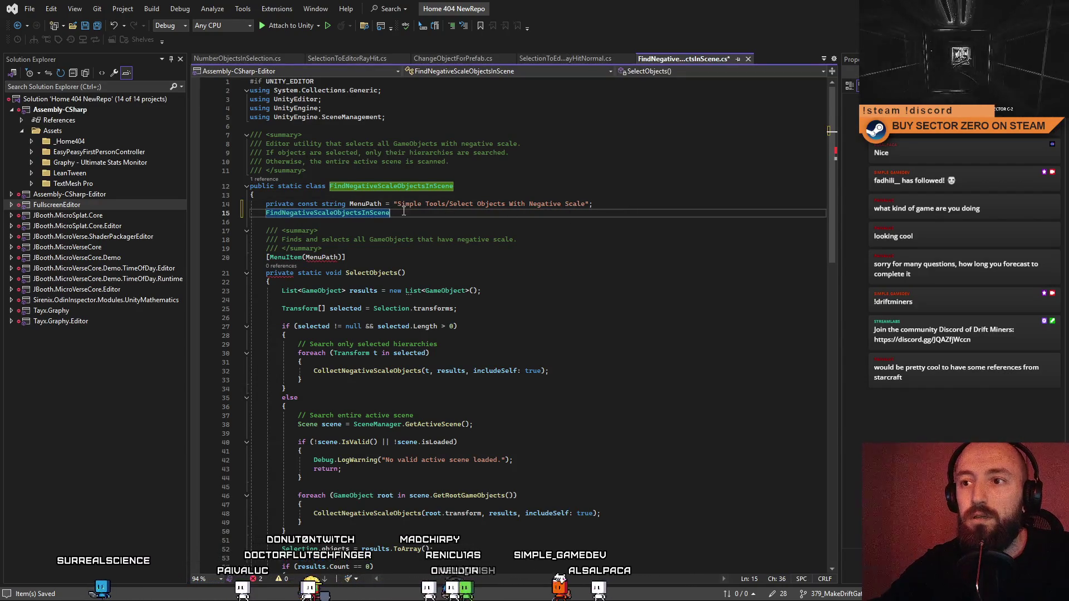
key("ctrl+z")
key("ctrl+z")
left_click_drag(450, 203, 584, 206)
type("Find")
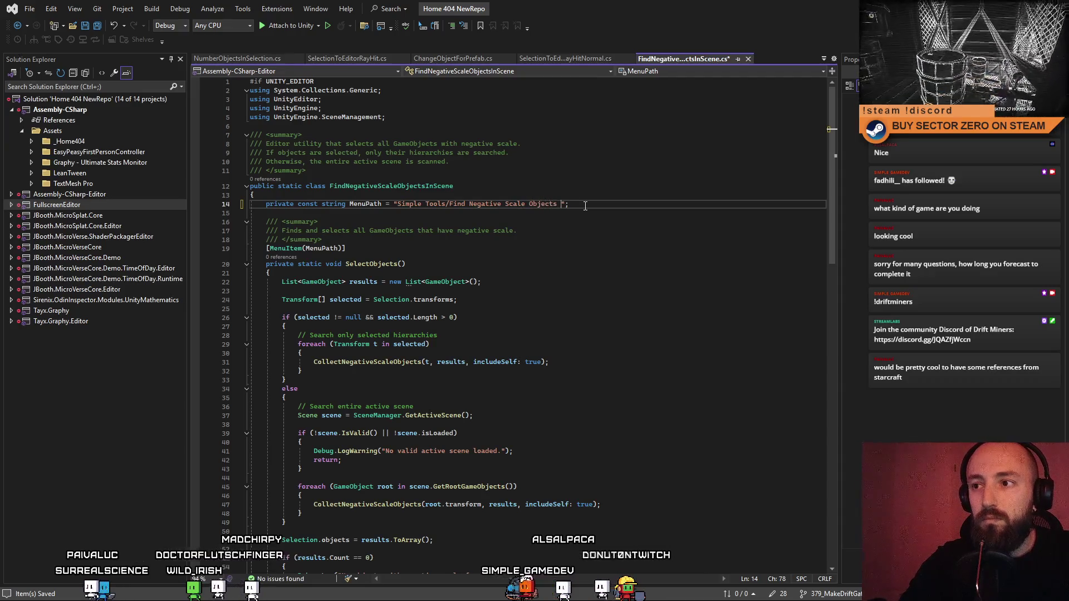
key("ctrl+s")
left_click(614, 344)
key("alt+Tab")
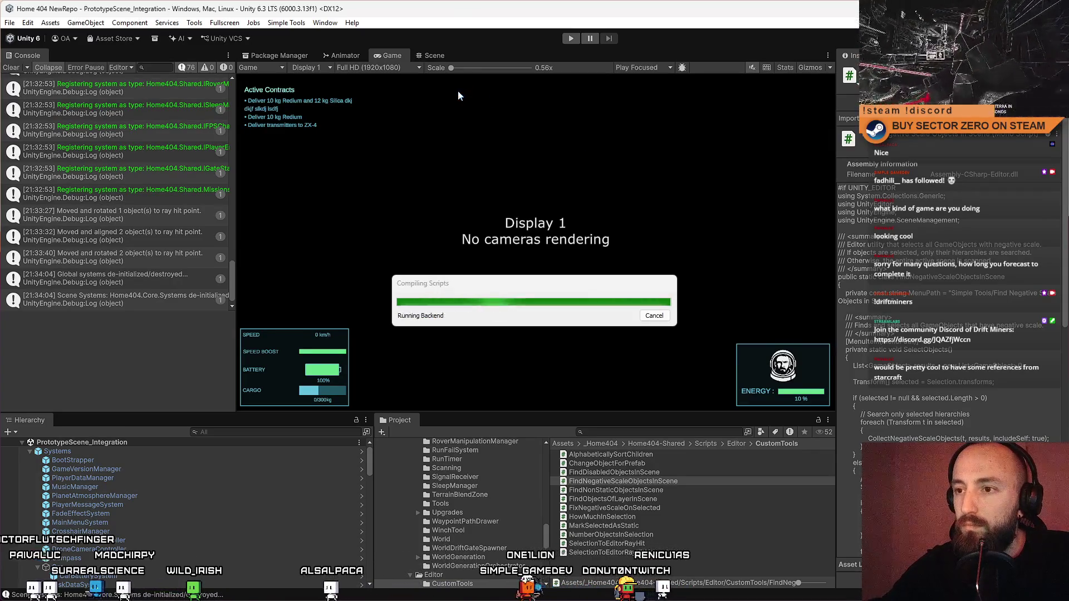
Step: Check the renamed Simple Tools item, then capitalise 'in' to 'In' in the menu path and save
left_click(286, 23)
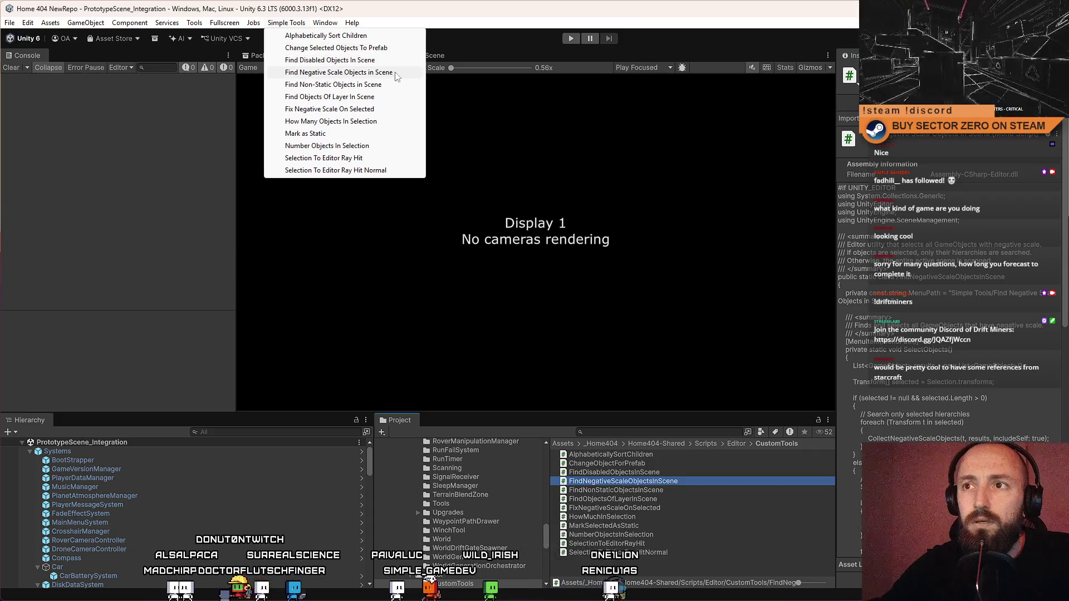
left_click(616, 484)
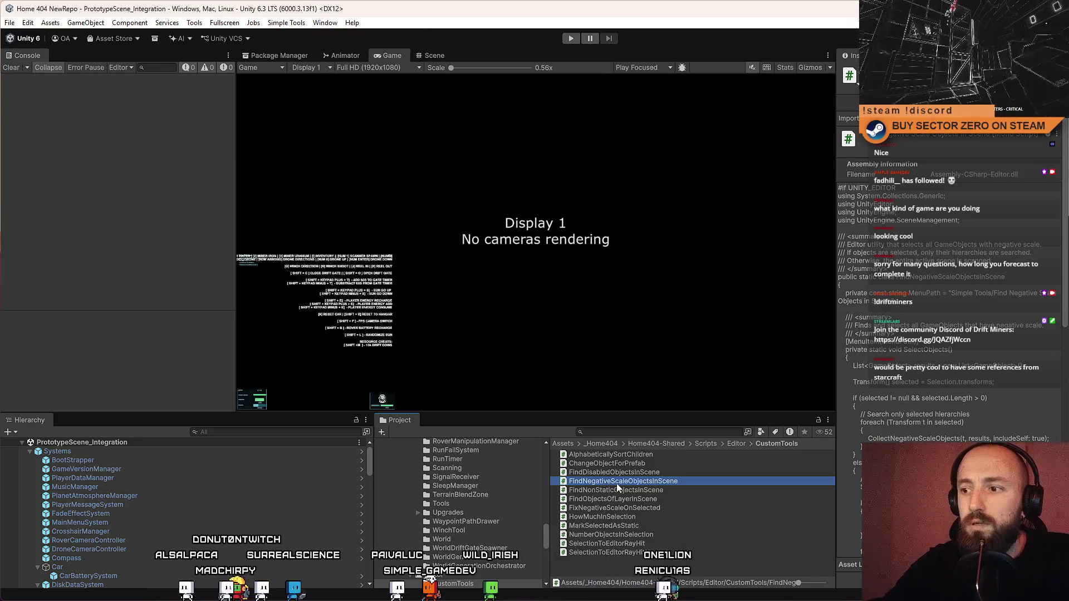
left_click(662, 472)
double_click(670, 482)
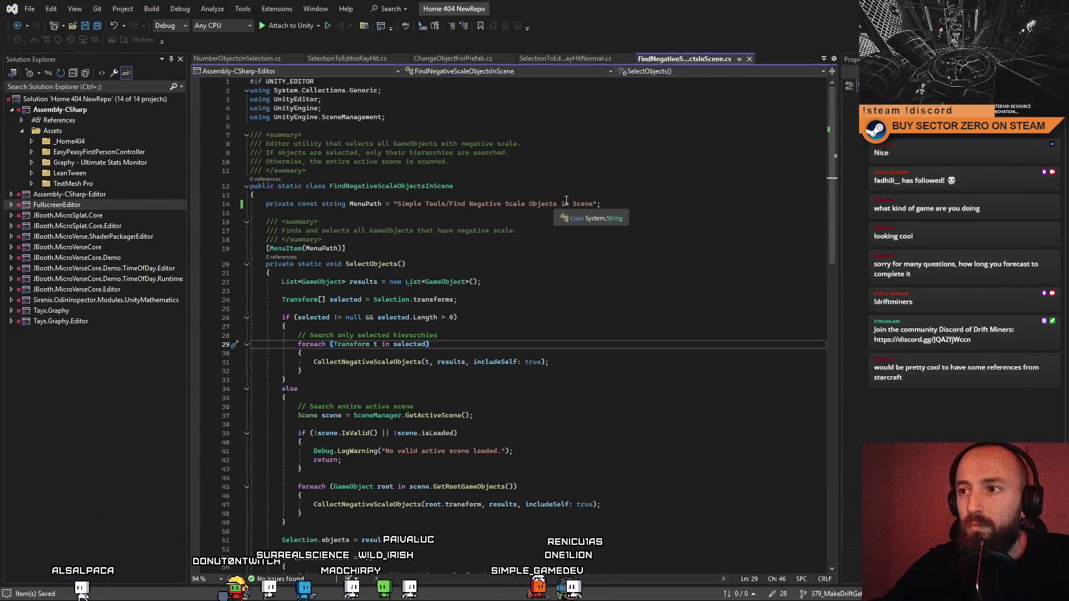
left_click(566, 201)
key("BackSpace")
type("I")
key("ctrl+s")
key("alt+Tab")
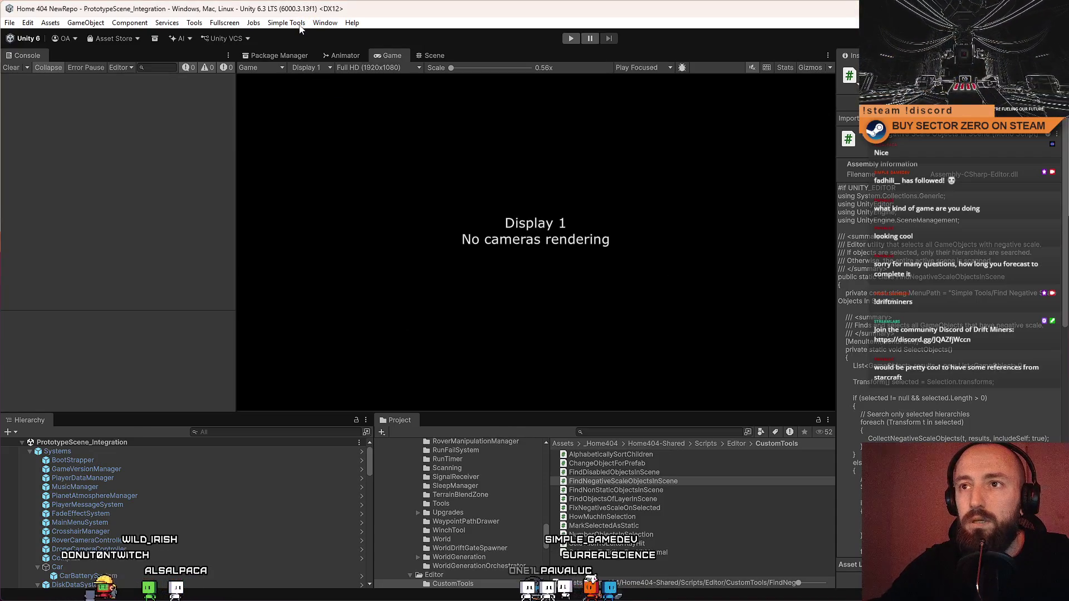
Step: Confirm 'Find Negative Scale Objects In Scene' in the menu and open FindNonStaticObjectsInScene for editing
left_click(295, 24)
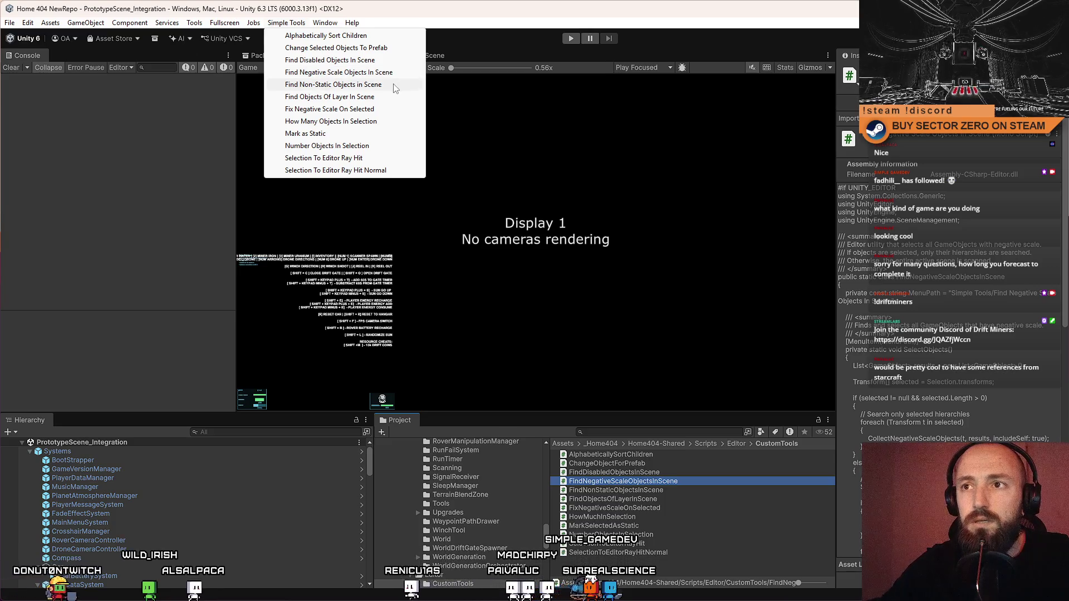
left_click(673, 489)
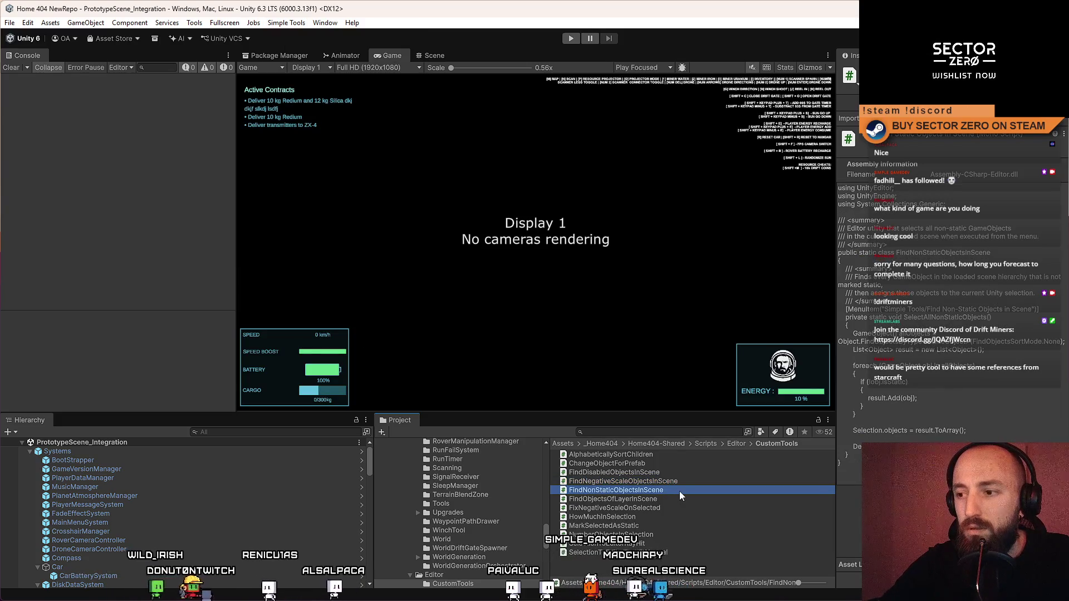
double_click(679, 491)
Step: Capitalize 'in' so the menu path reads 'Find Non-Static Objects In Scene', then return to Unity
left_click(458, 212)
type("I")
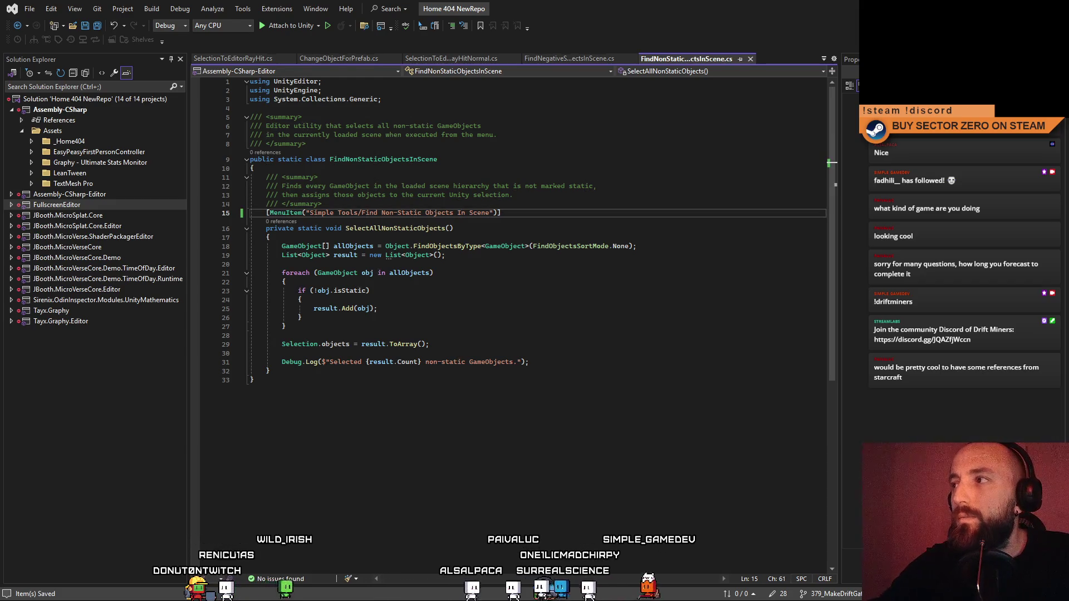
key("alt+Tab")
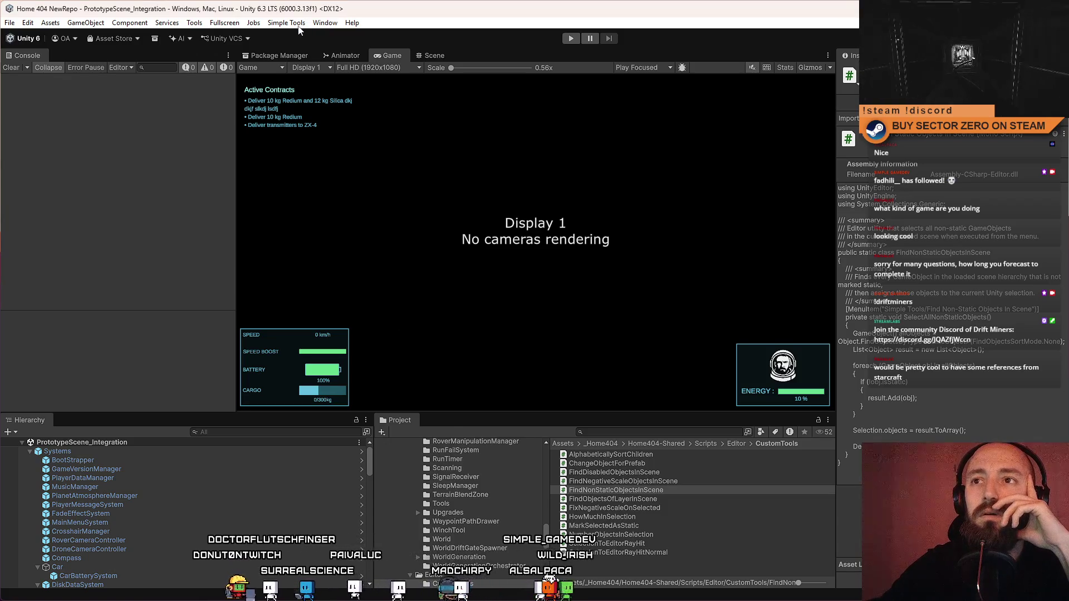
Step: Confirm Simple Tools lists 'Find Non-Static Objects In Scene', then open the MarkSelectedAsStatic script
left_click(299, 25)
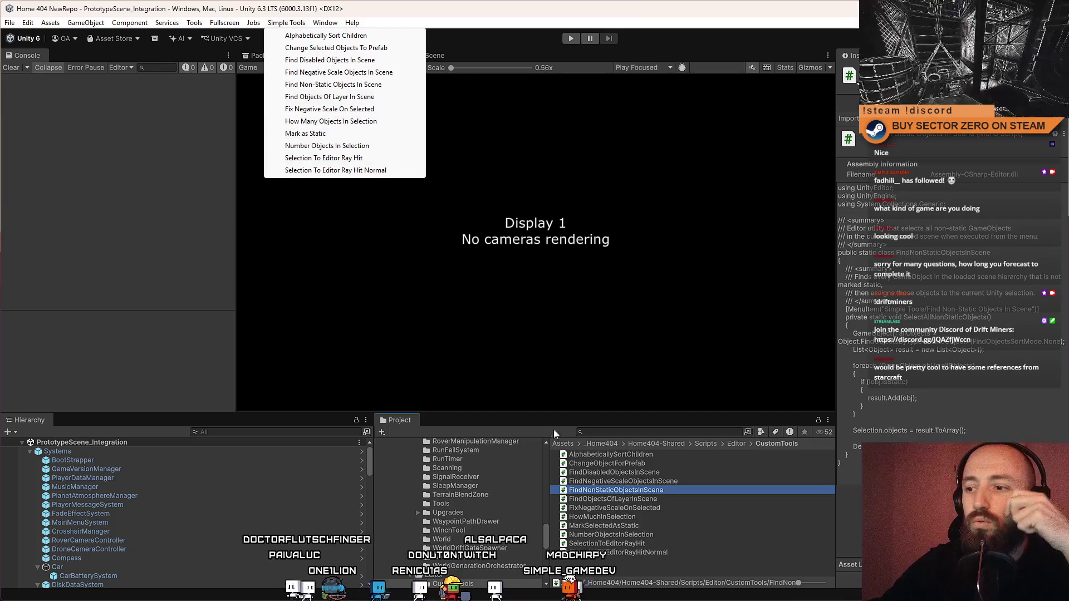
left_click(654, 499)
left_click(646, 526)
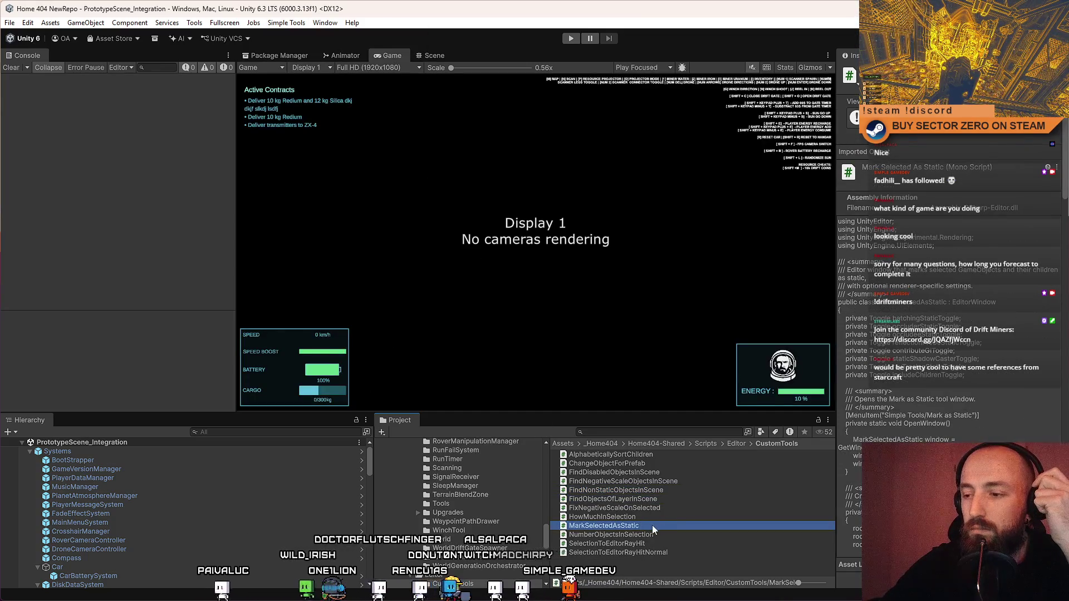
double_click(650, 527)
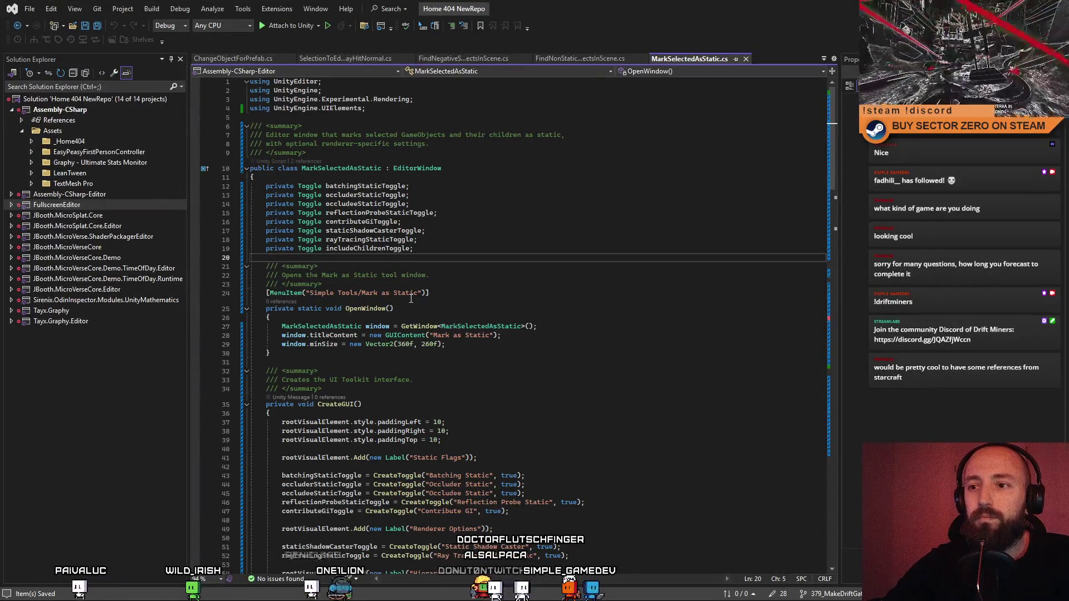
Step: Change the menu path to 'Simple Tools/Mark Selected Objects As Static', save, and return to Unity
left_click_drag(418, 293, 382, 293)
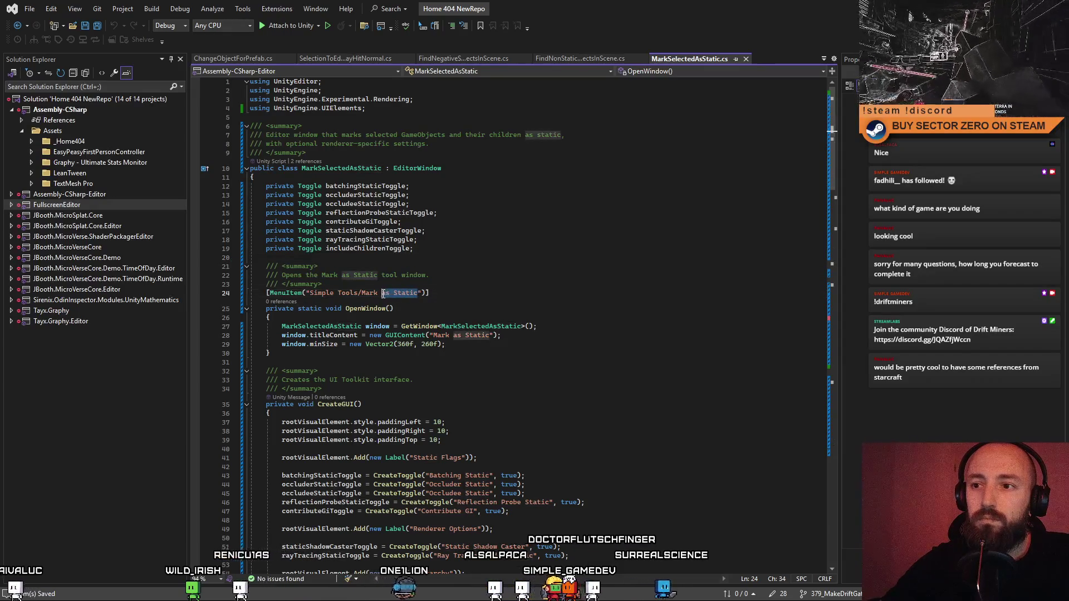
type("Selected Obje")
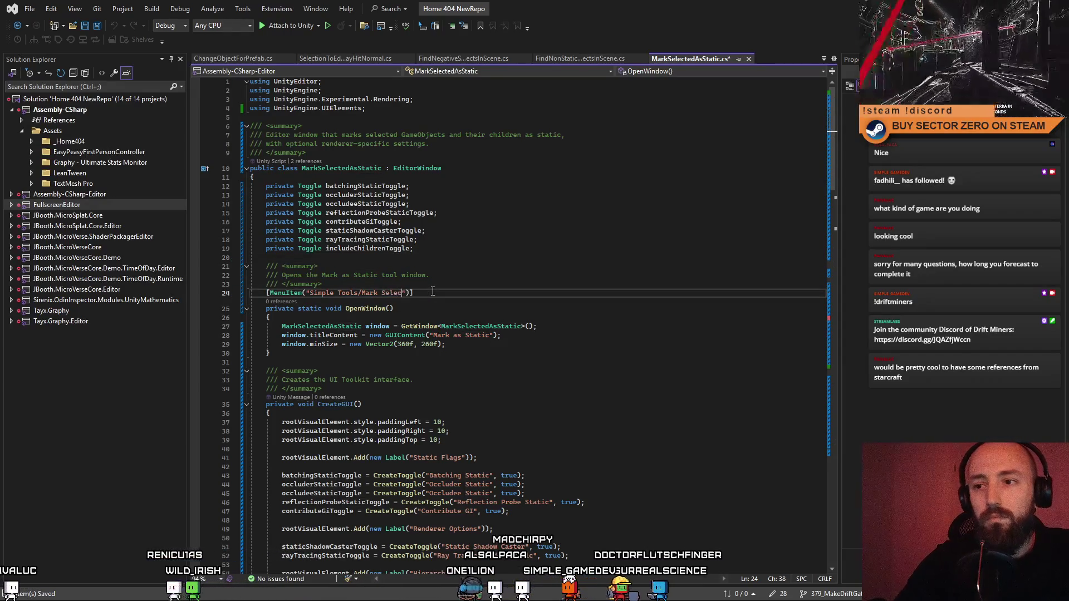
type("cts")
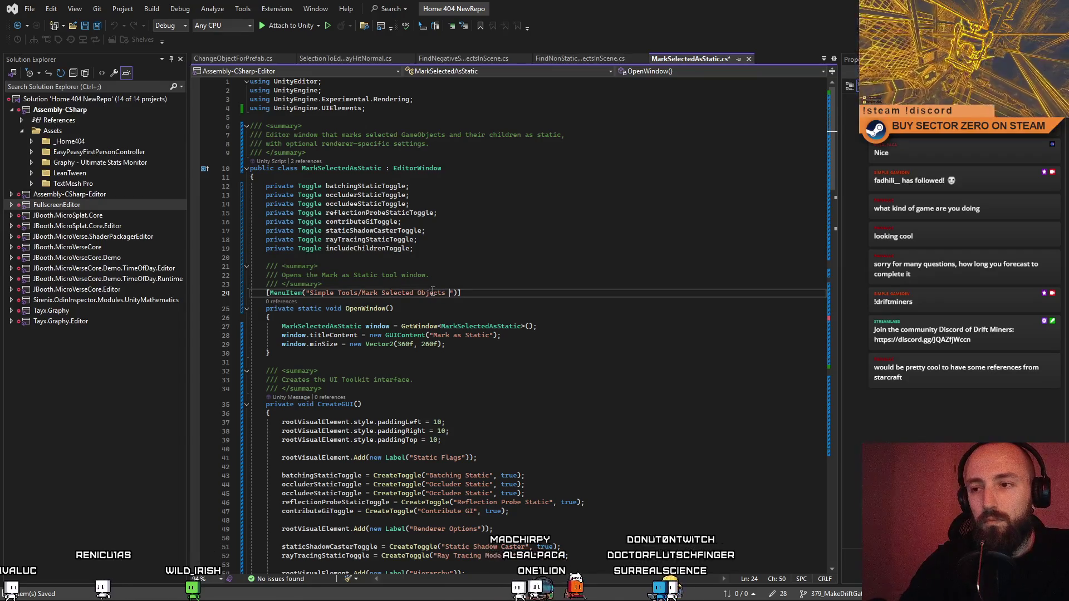
type(" As Static")
key("ctrl+s")
left_click(542, 258)
left_click(497, 293)
key("alt+Tab")
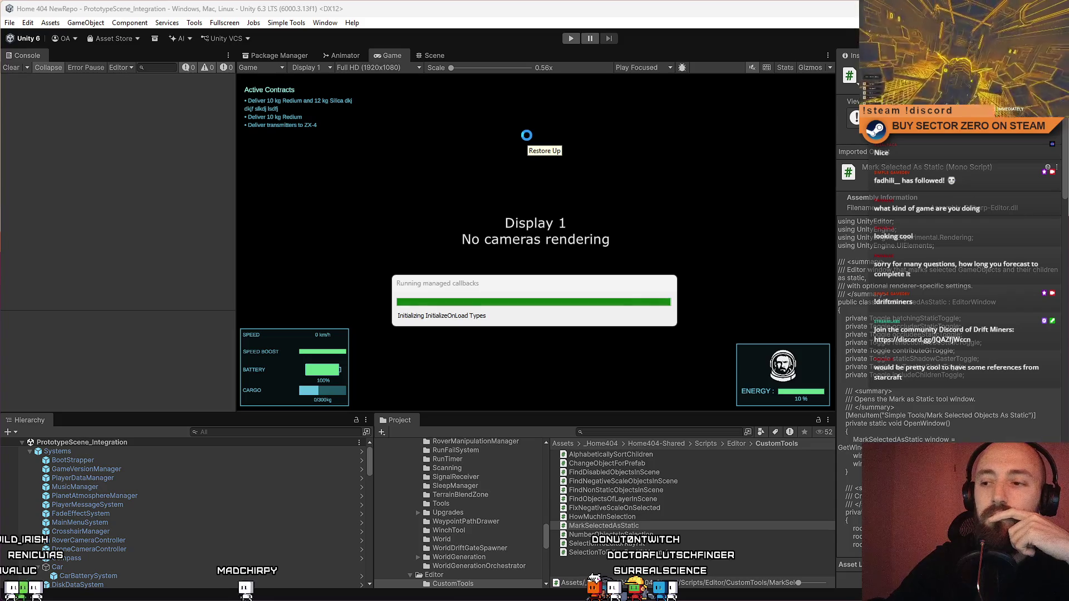
Step: Confirm 'Mark Selected Objects As Static' appears in Simple Tools, deselect the script, and enter Play mode
left_click(295, 27)
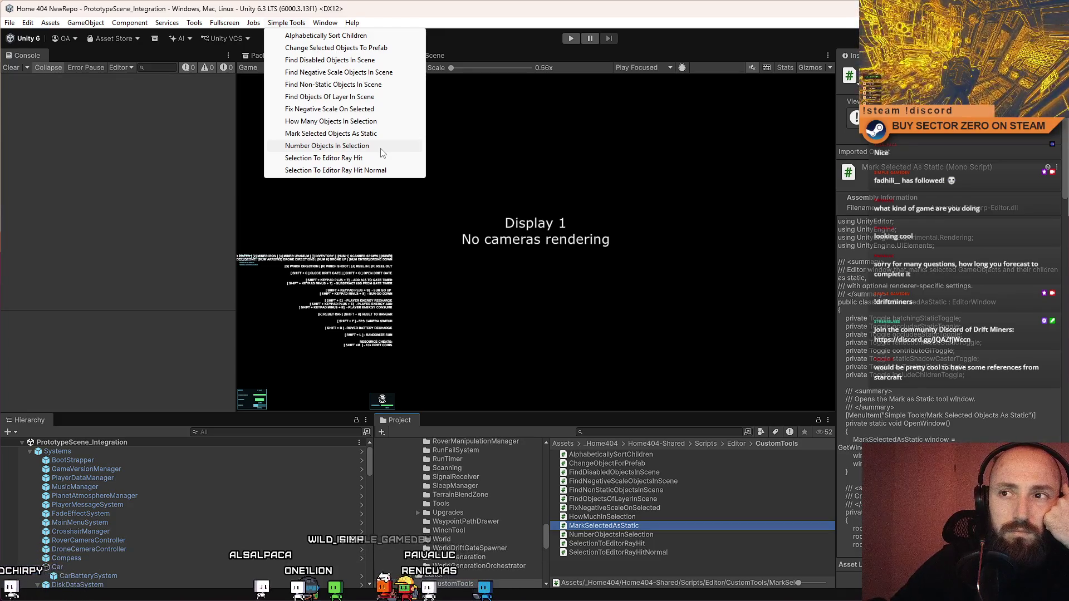
left_click(562, 172)
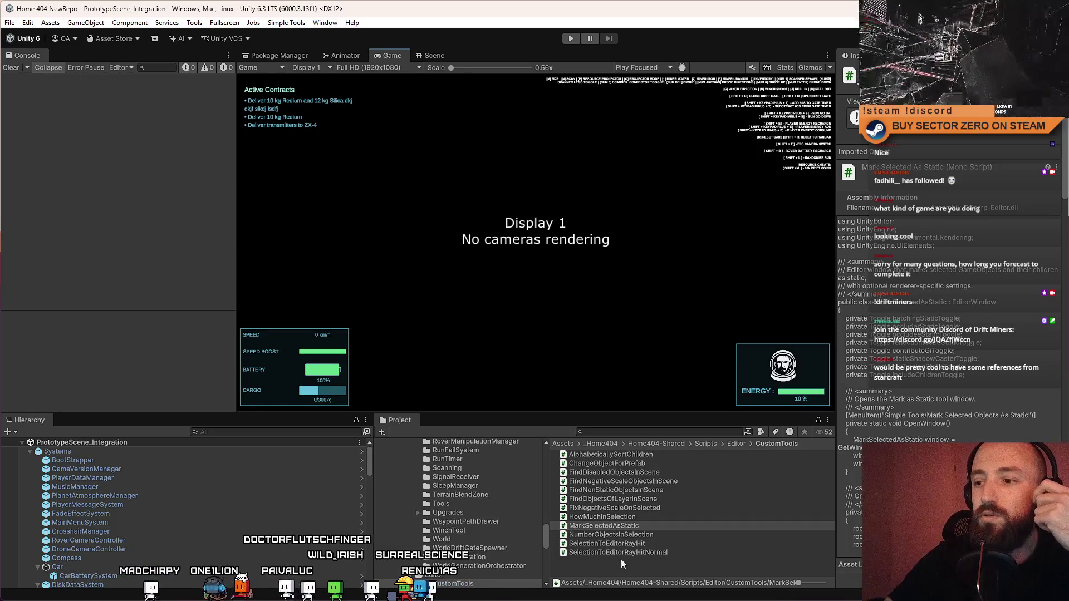
left_click(621, 554)
left_click(568, 39)
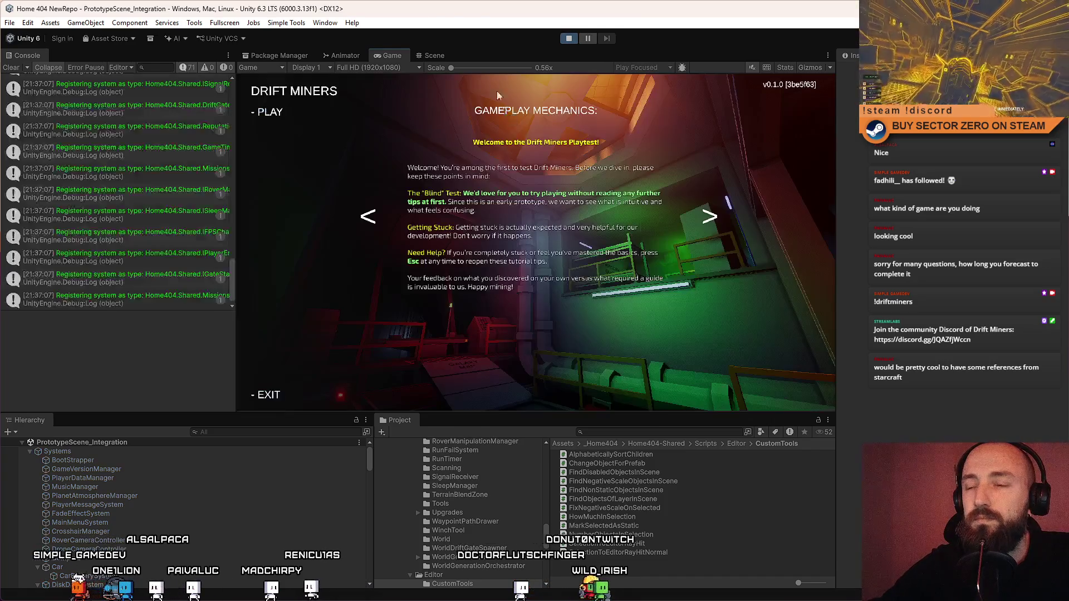
Step: In the Scene view, add a new cube from the GameObject menu
left_click(437, 55)
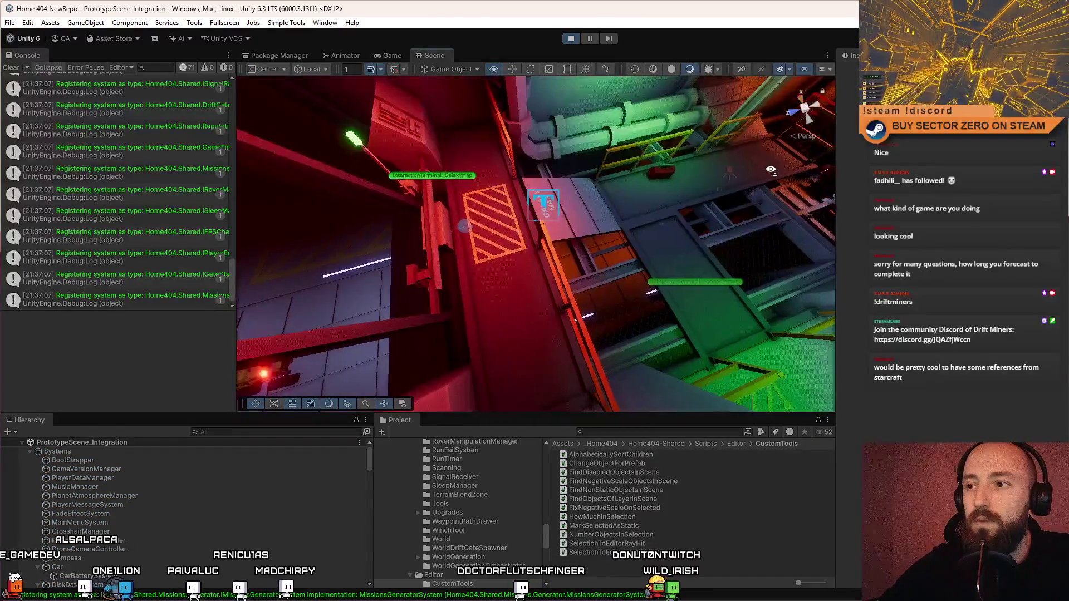
left_click_drag(696, 117, 657, 134)
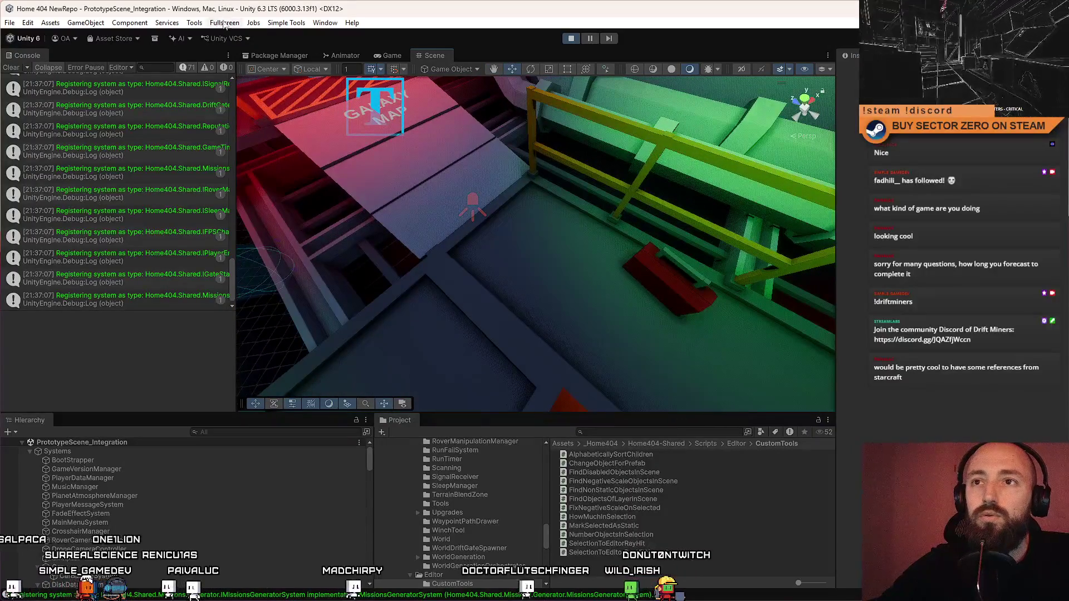
left_click(278, 24)
left_click(206, 3)
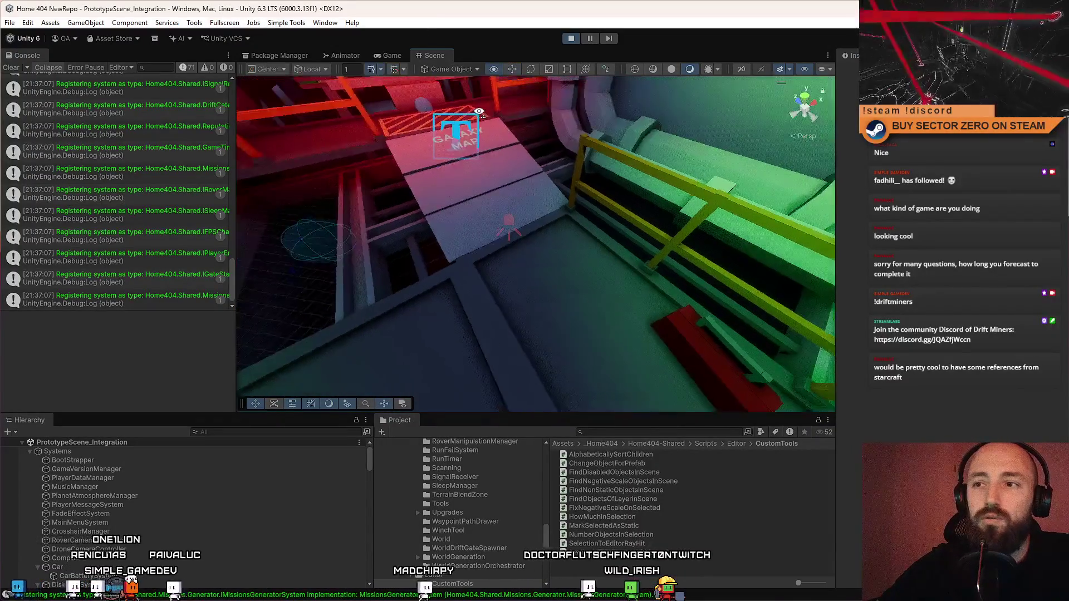
left_click(167, 23)
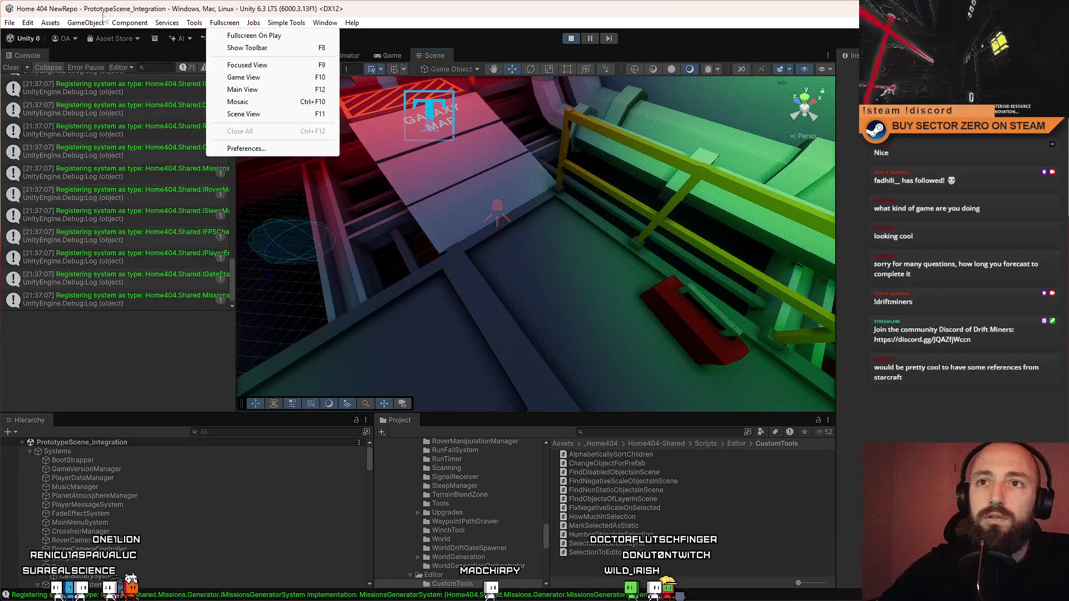
mouse_move(153, 97)
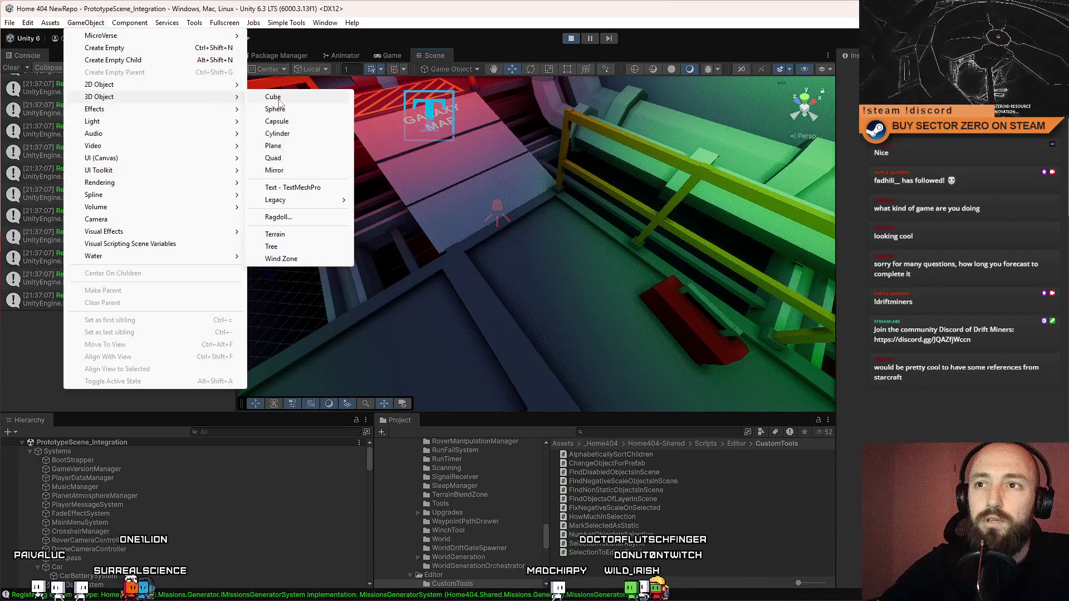
left_click(268, 97)
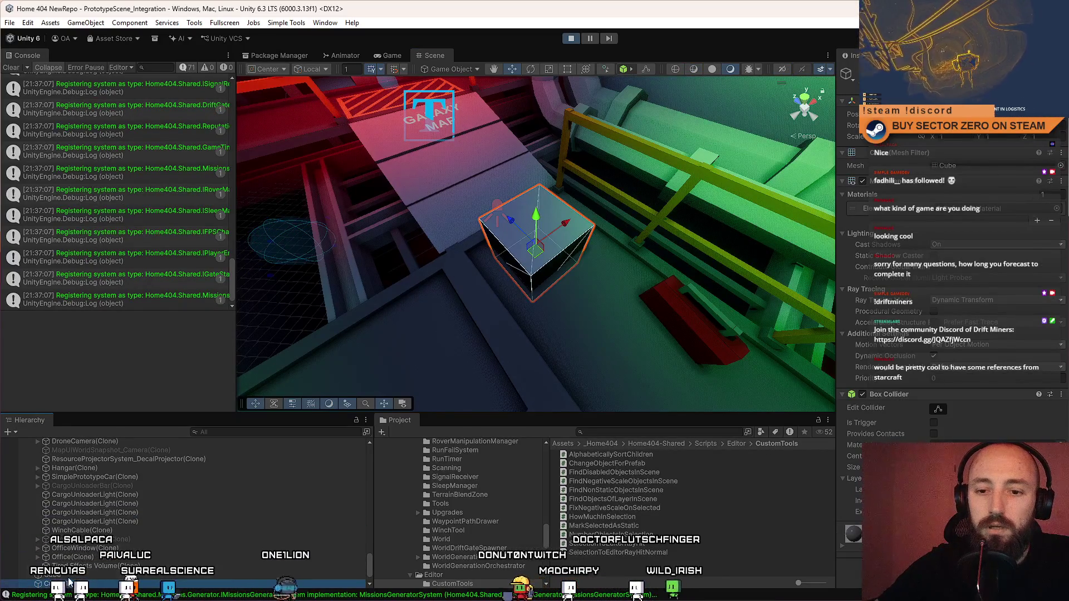
scroll(71, 580, "up", 3)
scroll(74, 545, "down", 5)
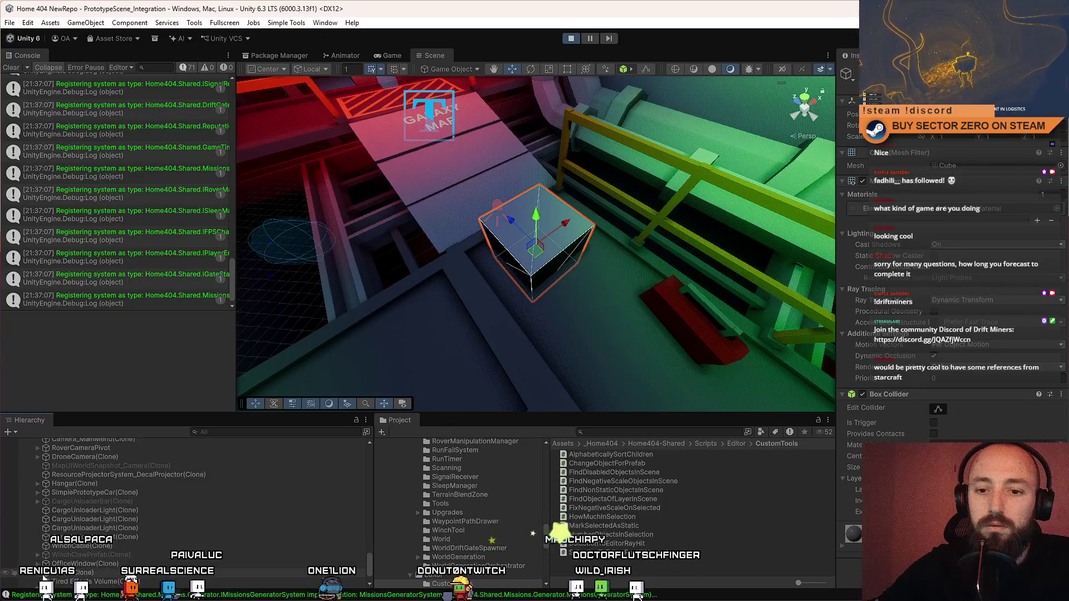
Step: Expand Cube, test duplicate then undo, and move Cube (6)–(8) just below Cube (1)
left_click(30, 558)
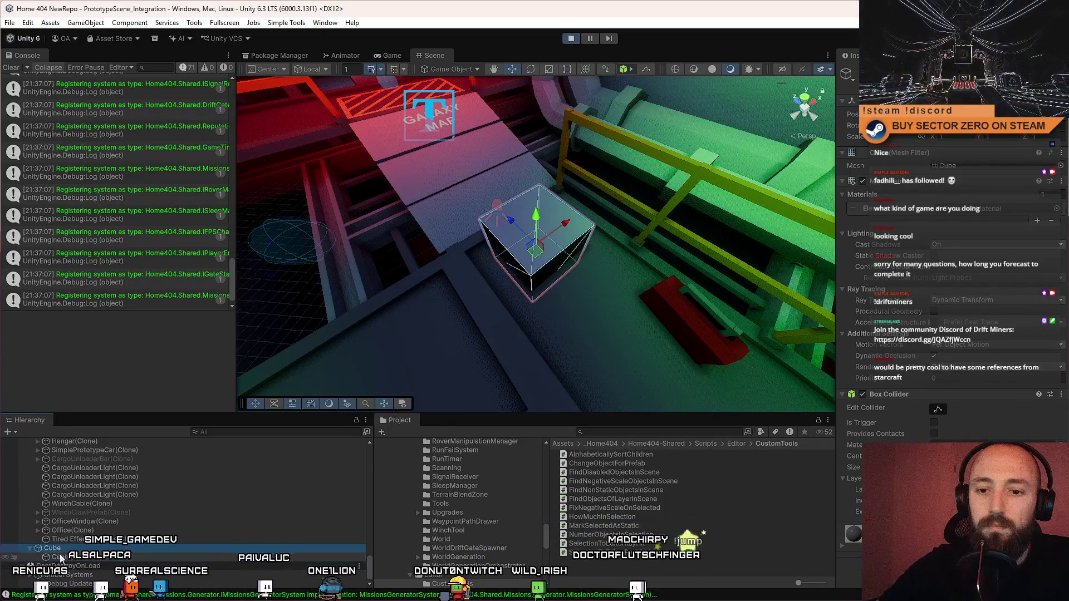
key("ctrl+d")
key("ctrl+d")
key("ctrl+d")
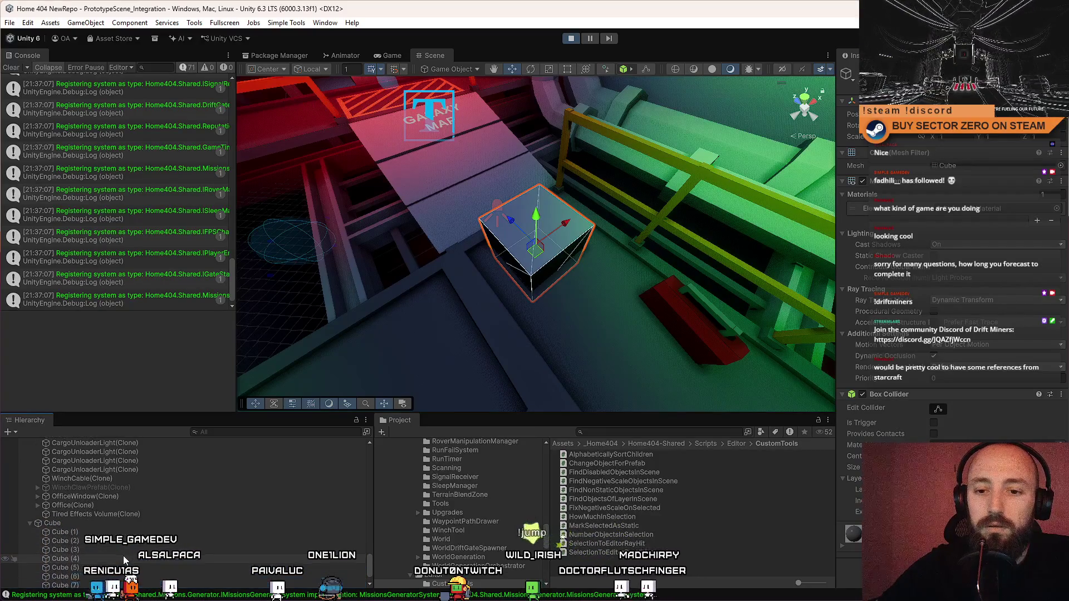
key("ctrl+z")
key("ctrl+z")
key("ctrl+z")
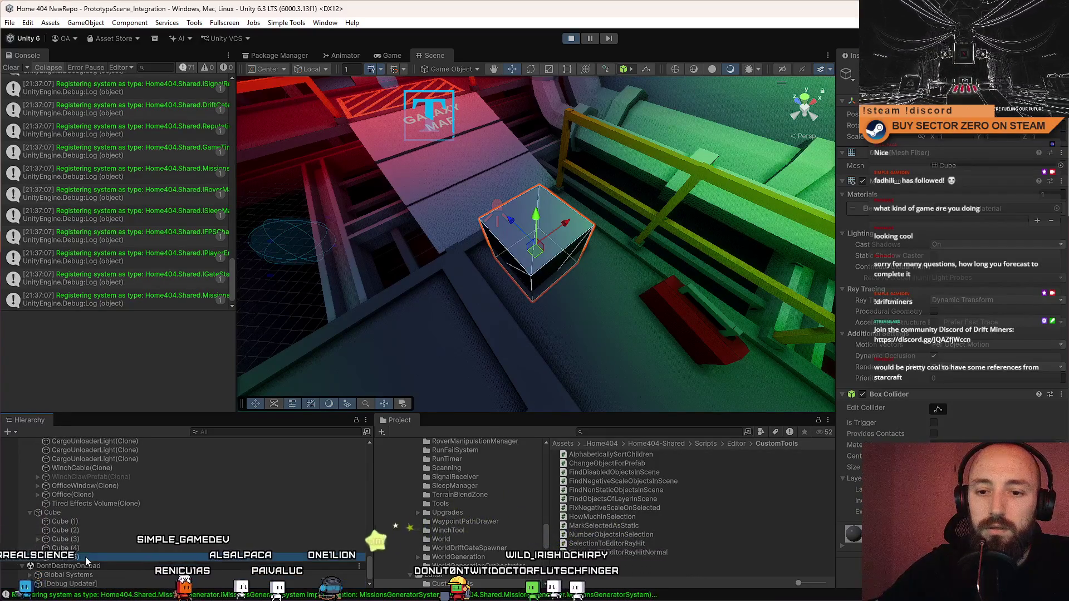
left_click(94, 566, "shift")
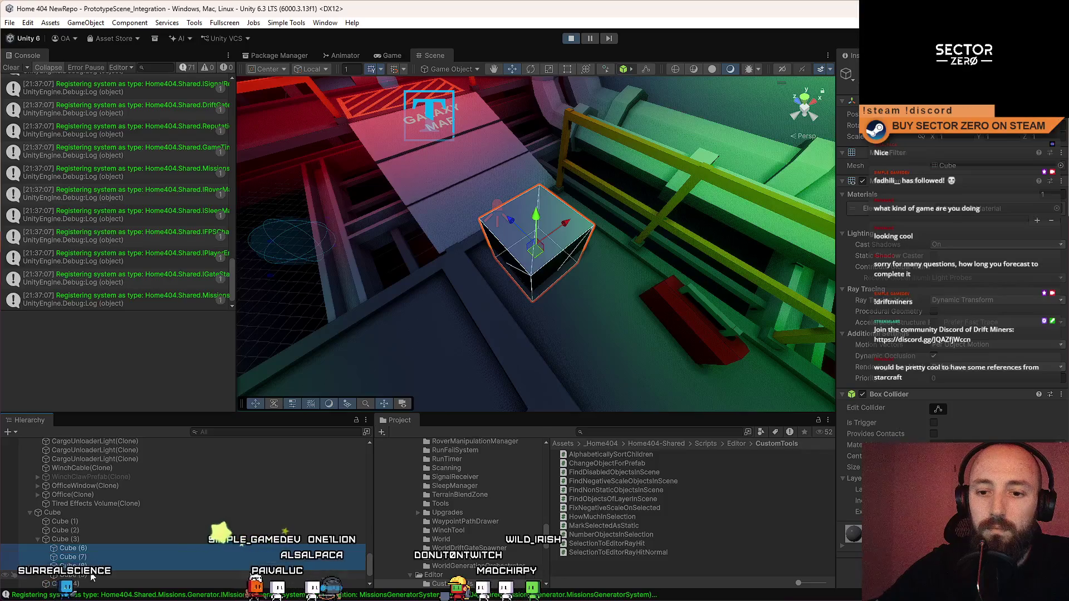
left_click_drag(90, 531, 88, 540)
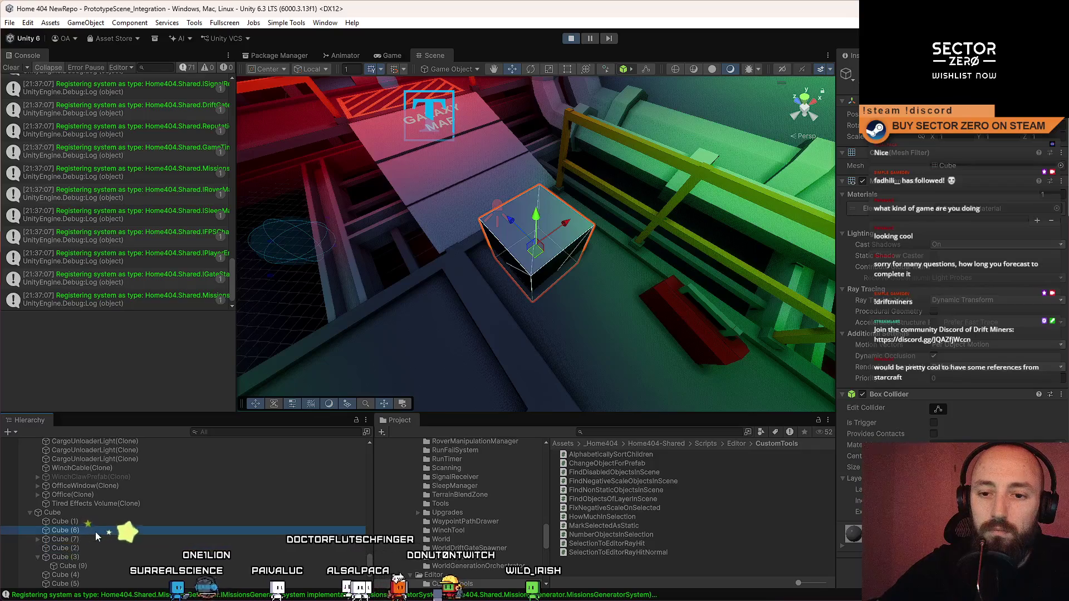
Step: Select Cube and run Simple Tools > Alphabetically Sort Children on it
left_click(86, 513)
left_click(286, 22)
left_click(338, 38)
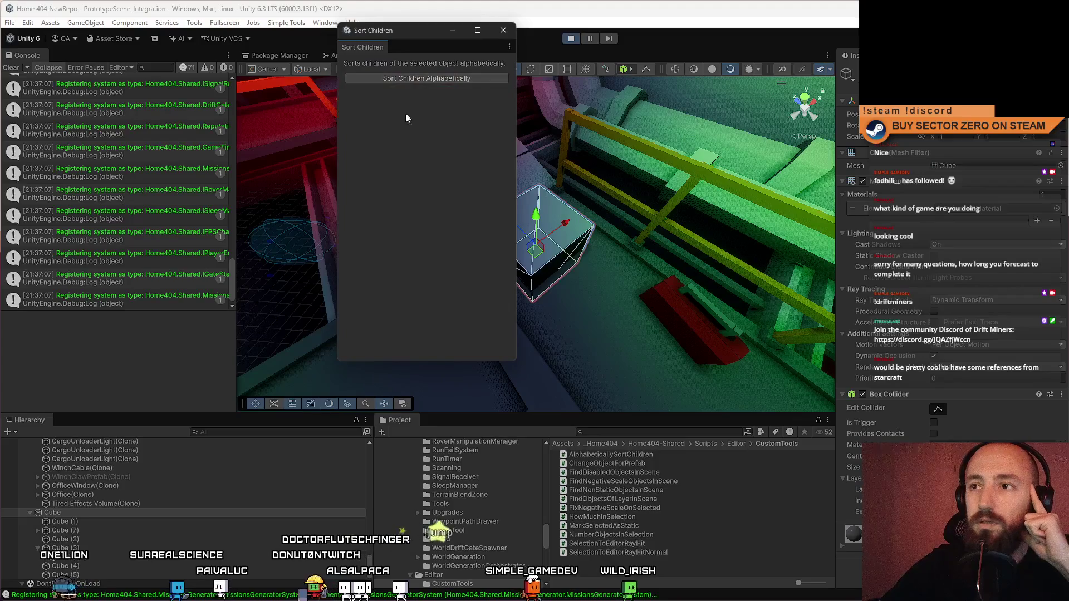
left_click(406, 78)
left_click(502, 30)
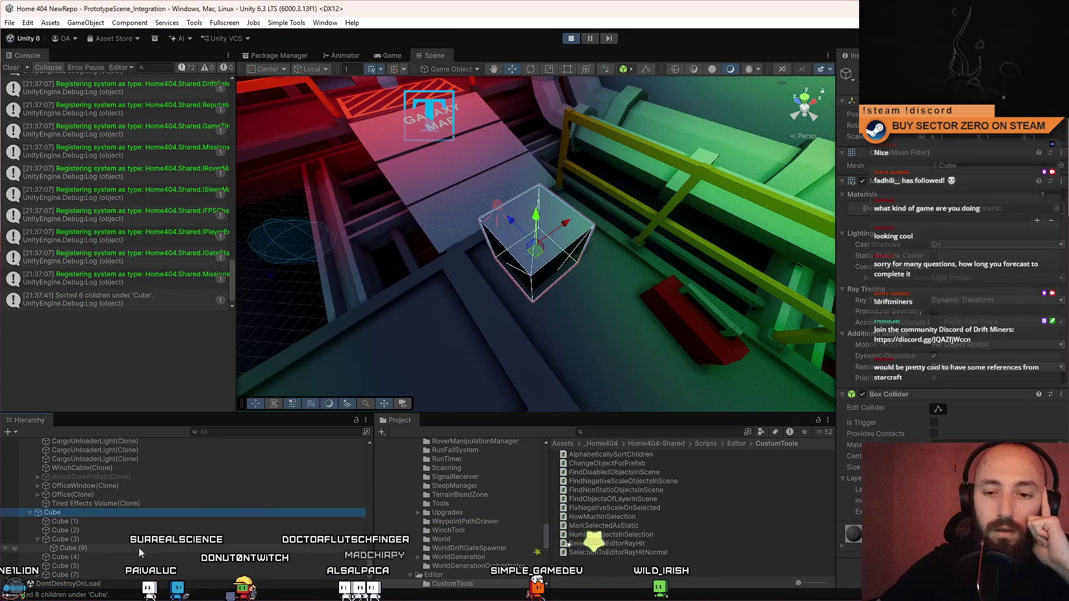
Step: Review the Cube's sorted children in the Hierarchy and clear the selection
scroll(138, 549, "down", 2)
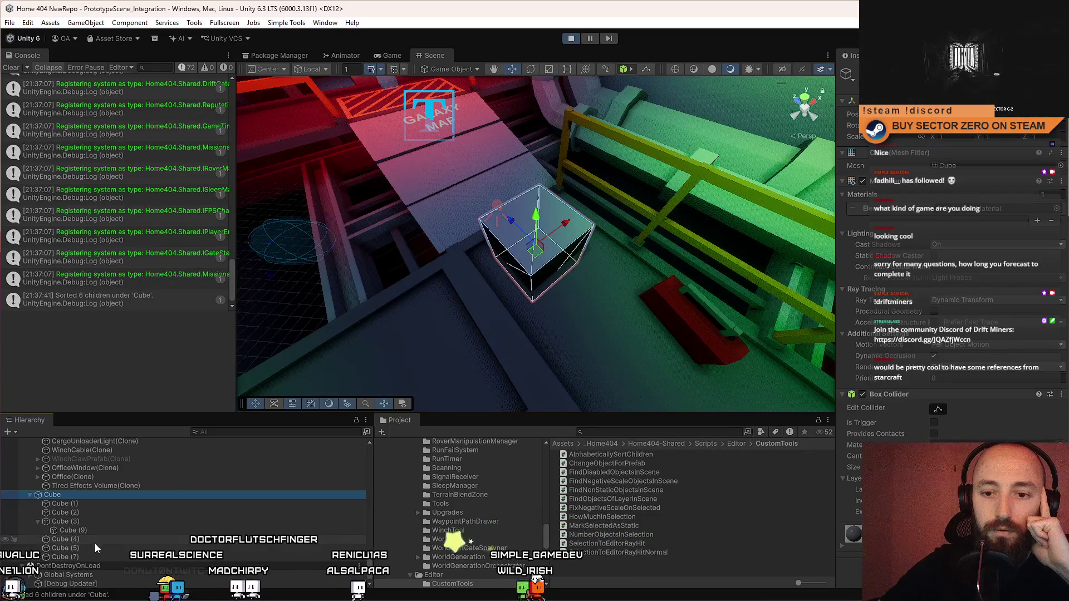
scroll(104, 539, "down", 2)
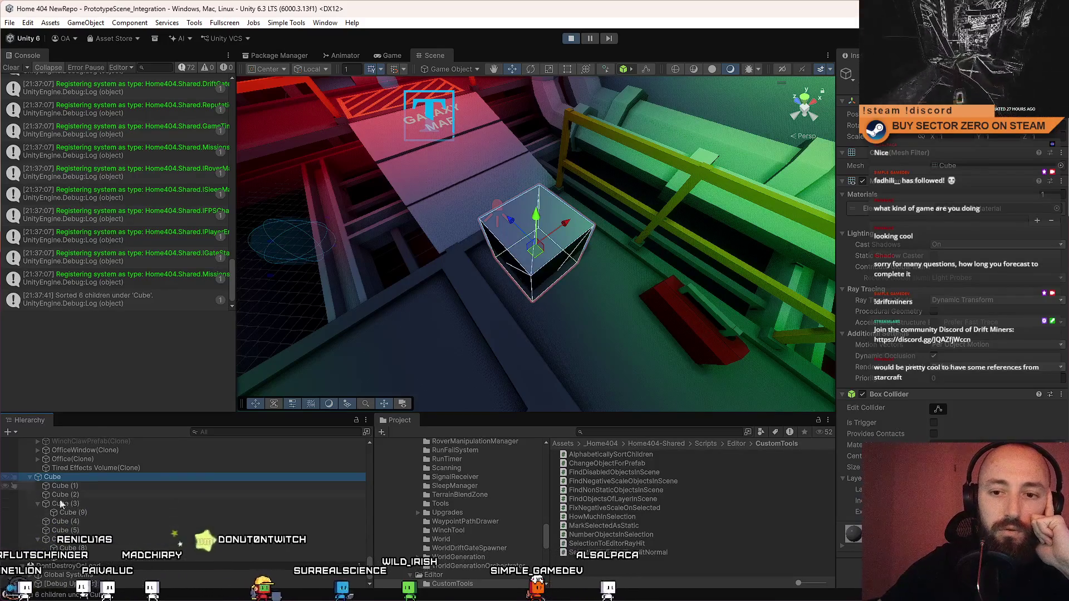
left_click(71, 483)
scroll(49, 501, "up", 2)
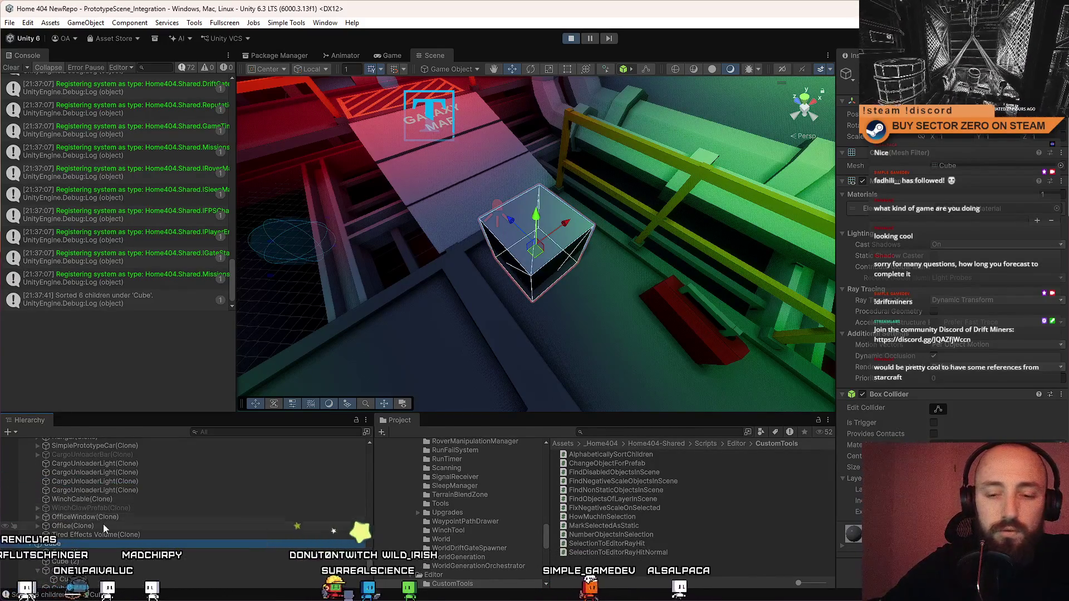
scroll(103, 524, "down", 1)
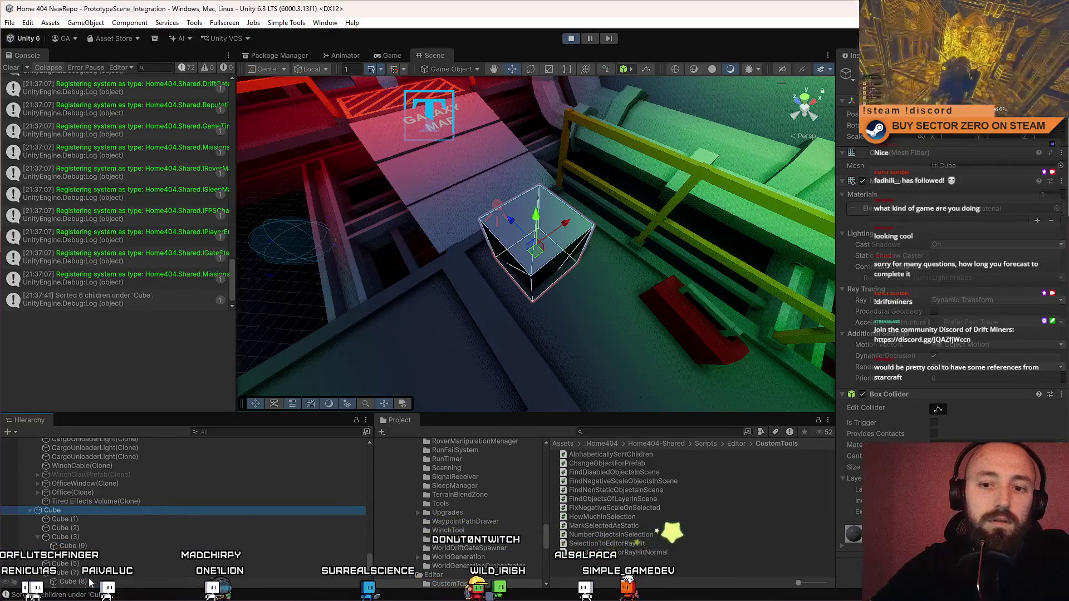
left_click(81, 512)
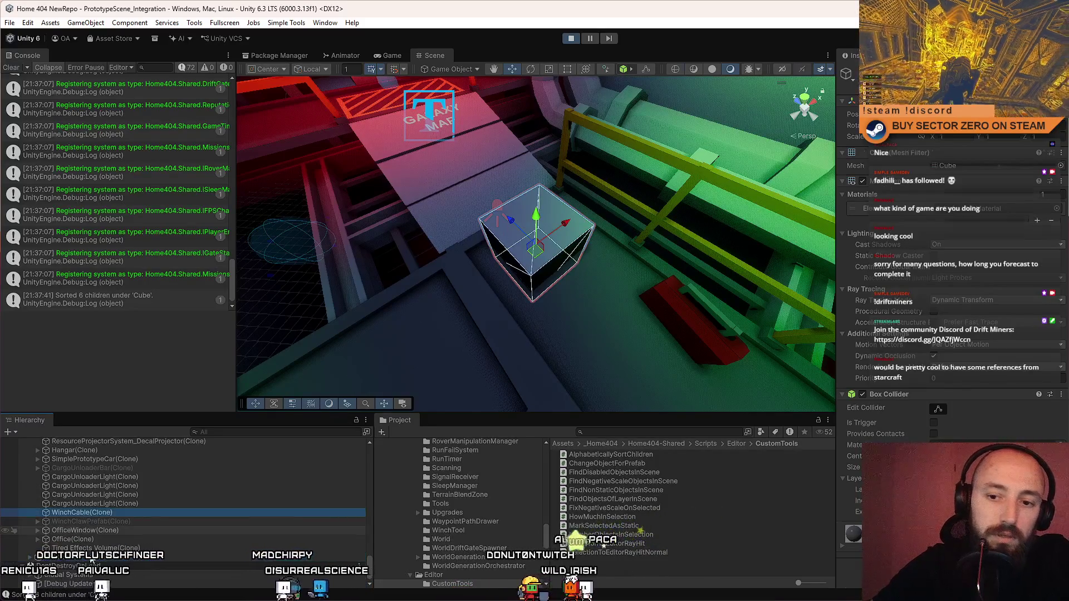
left_click(470, 224)
left_click(281, 23)
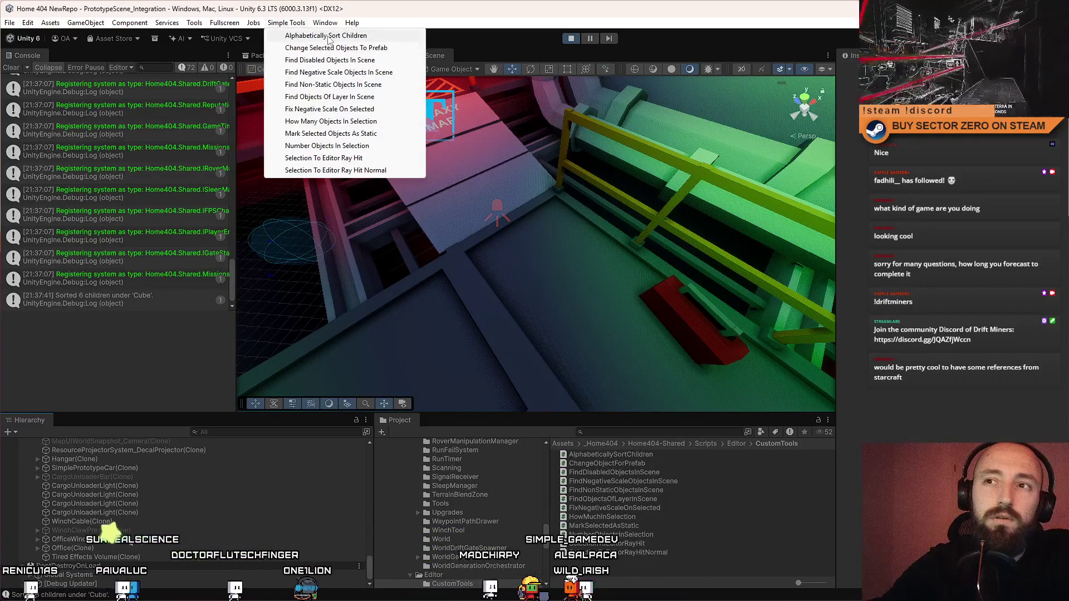
Step: Select RAILING (45) and open Simple Tools > Change Selected Objects To Prefab
left_click(483, 166)
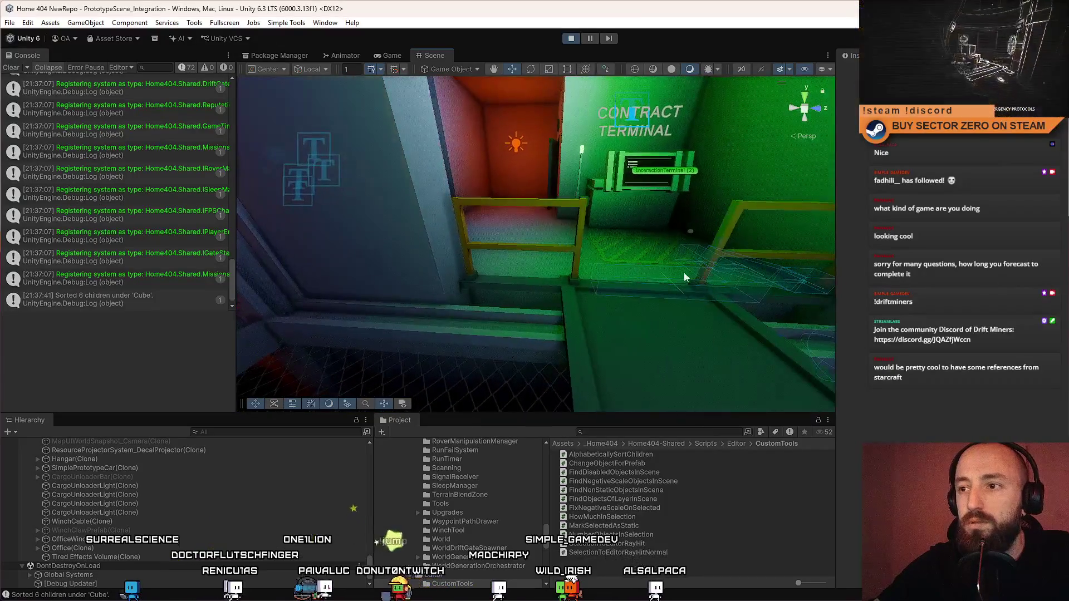
left_click(549, 248)
left_click(120, 539)
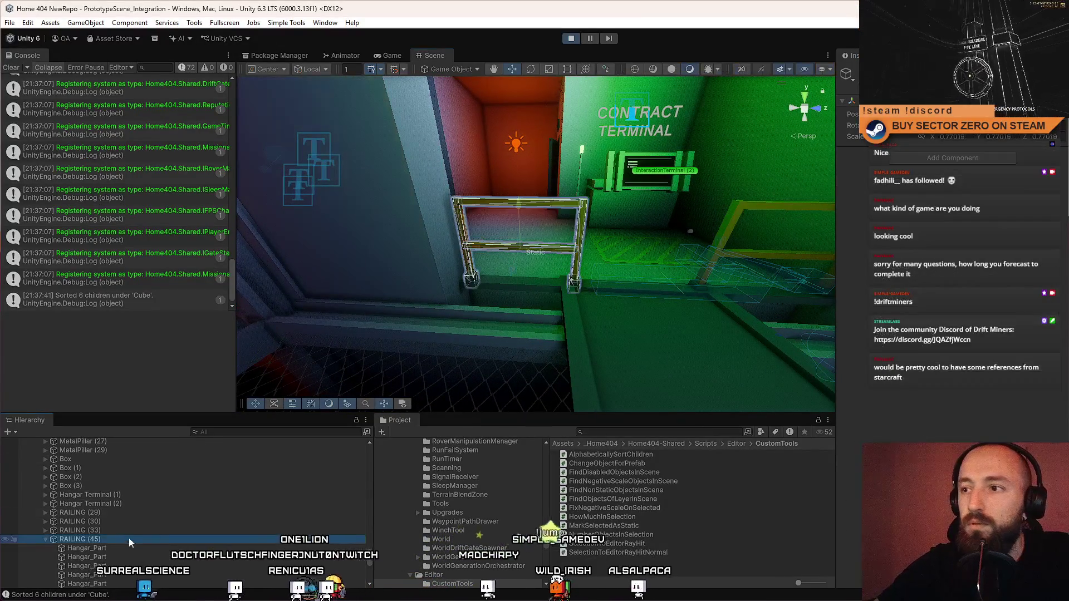
left_click(287, 23)
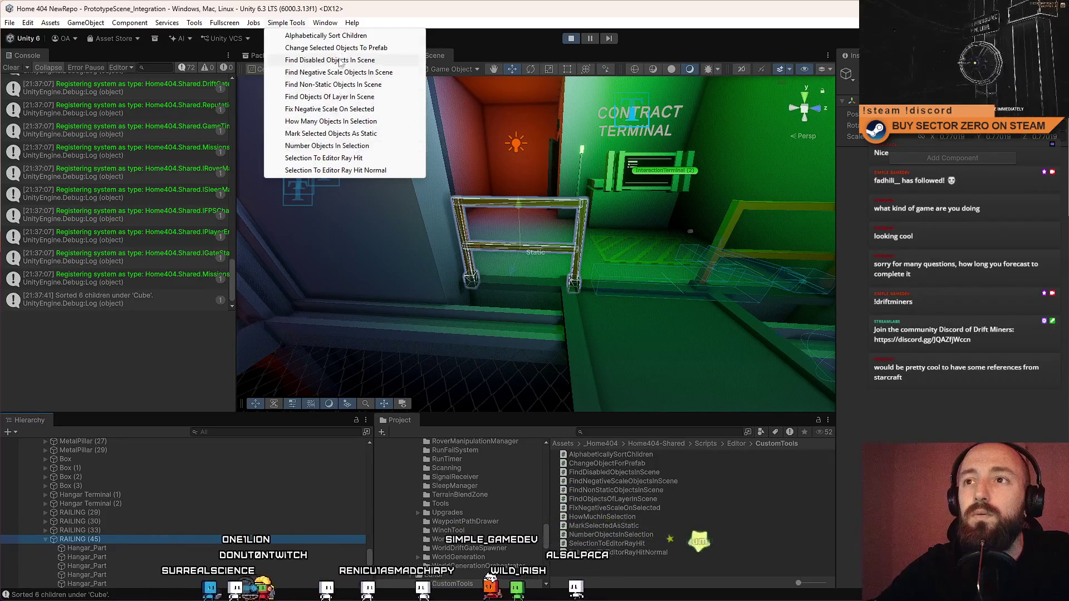
left_click(336, 48)
Step: Pick Railing as the Source Prefab and run Replace - Keep Current Names
left_click_drag(388, 120, 230, 117)
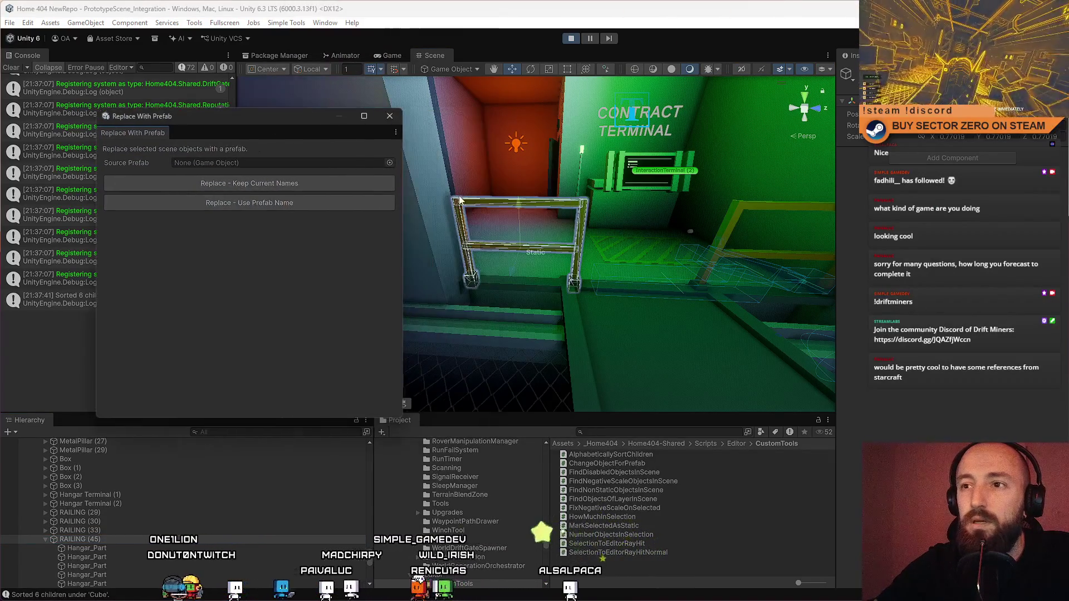
left_click(389, 163)
type("ra")
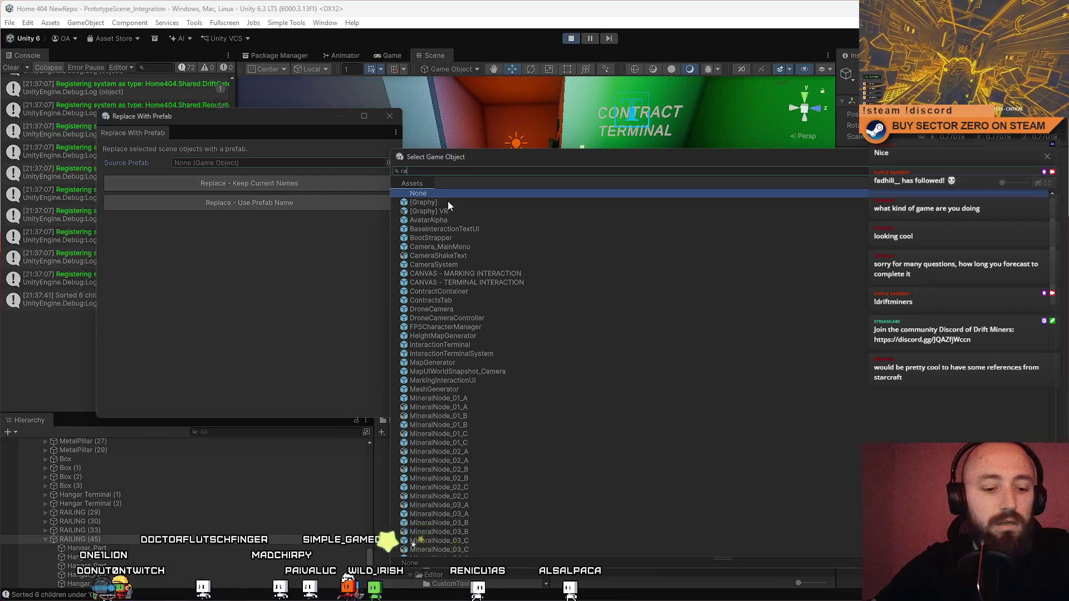
type("u")
key("BackSpace")
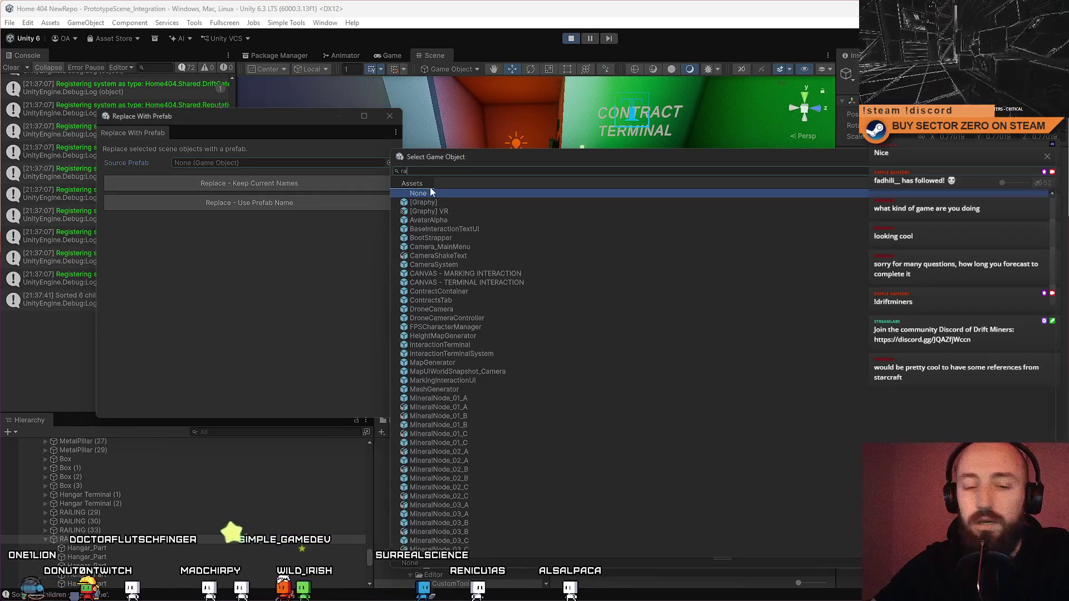
type("il")
double_click(471, 199)
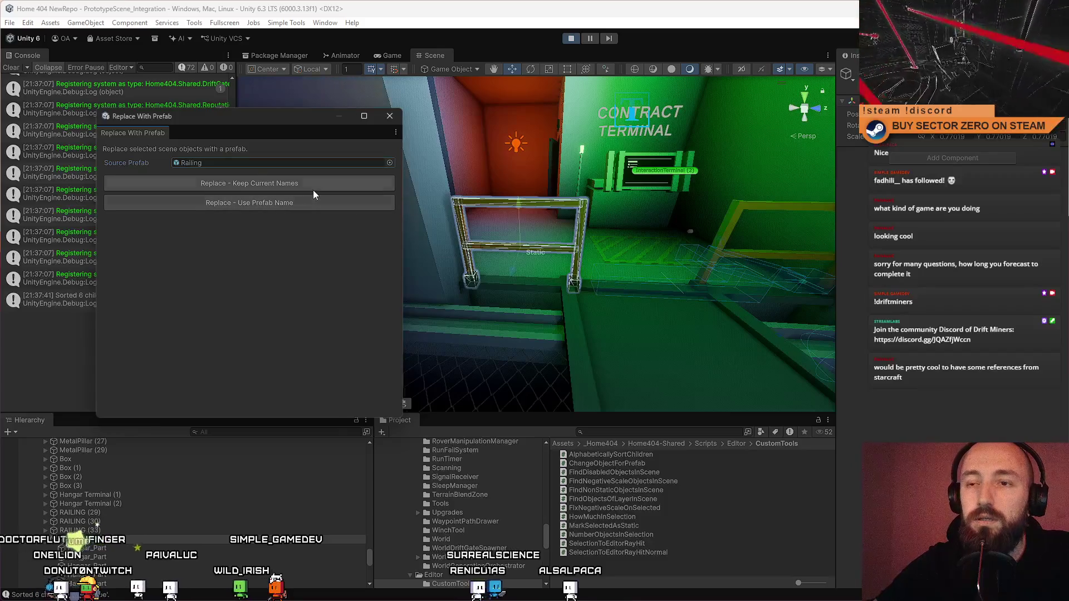
left_click(344, 205)
left_click(390, 116)
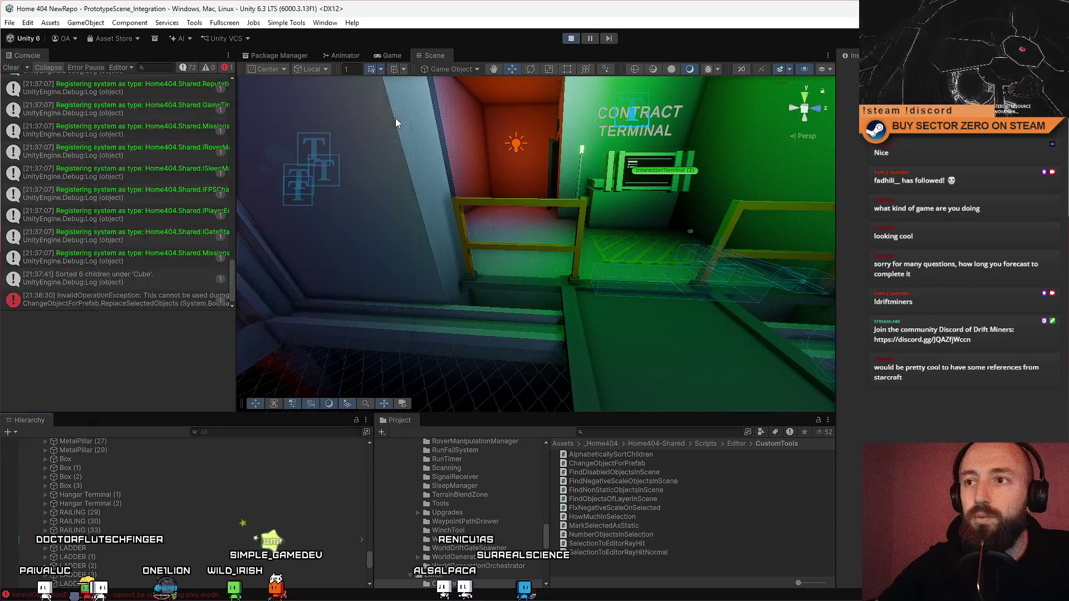
Step: Inspect the replaced railing in the scene and clear the Console
left_click(506, 205)
mouse_move(334, 217)
left_mouse_down()
mouse_move(728, 188)
mouse_move(691, 203)
left_mouse_up()
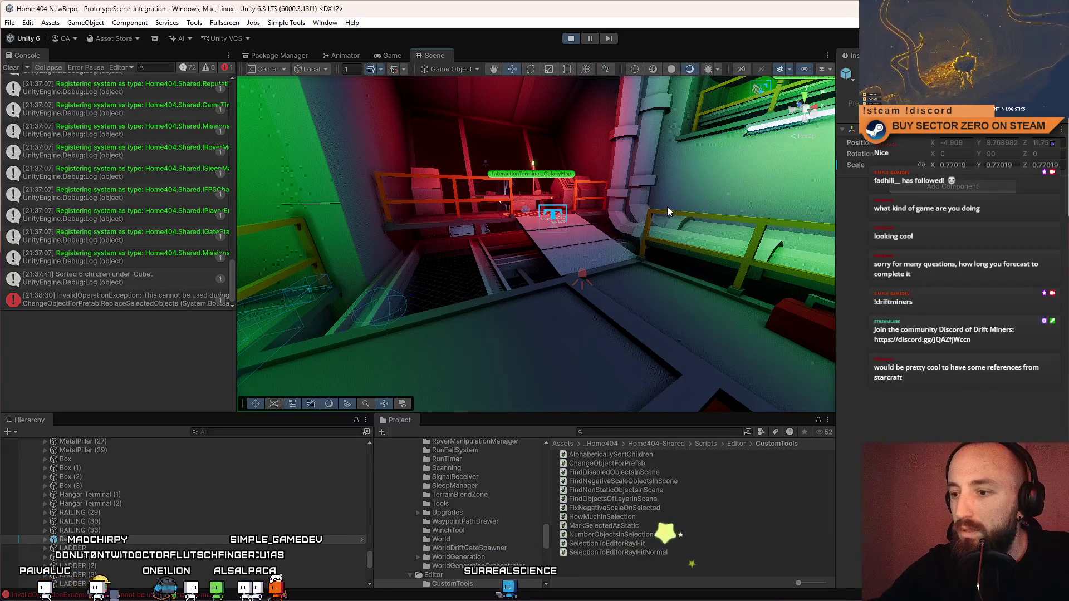
left_click(11, 68)
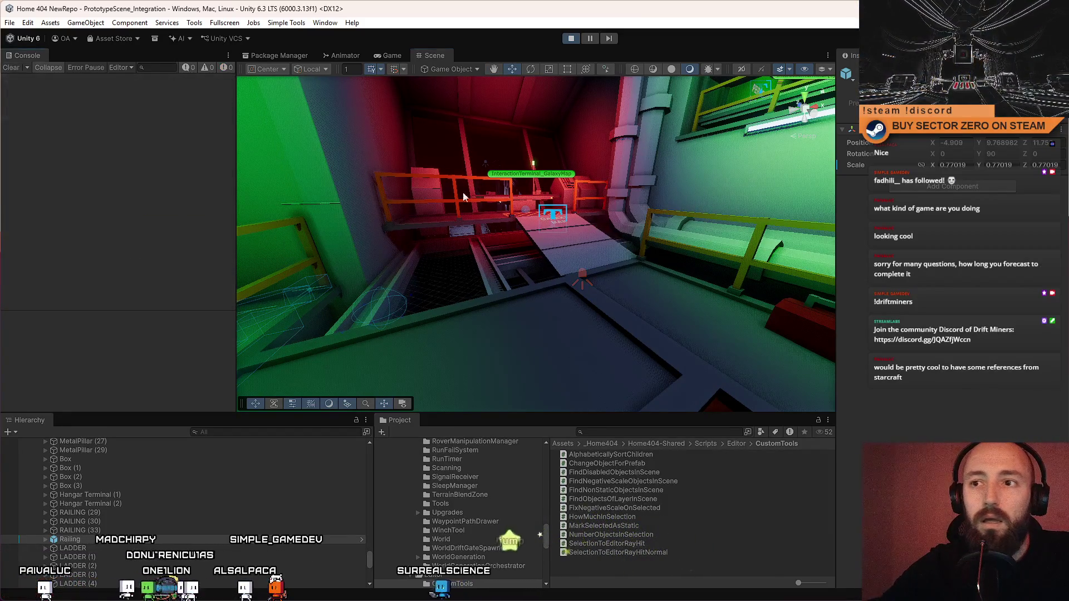
left_click(286, 23)
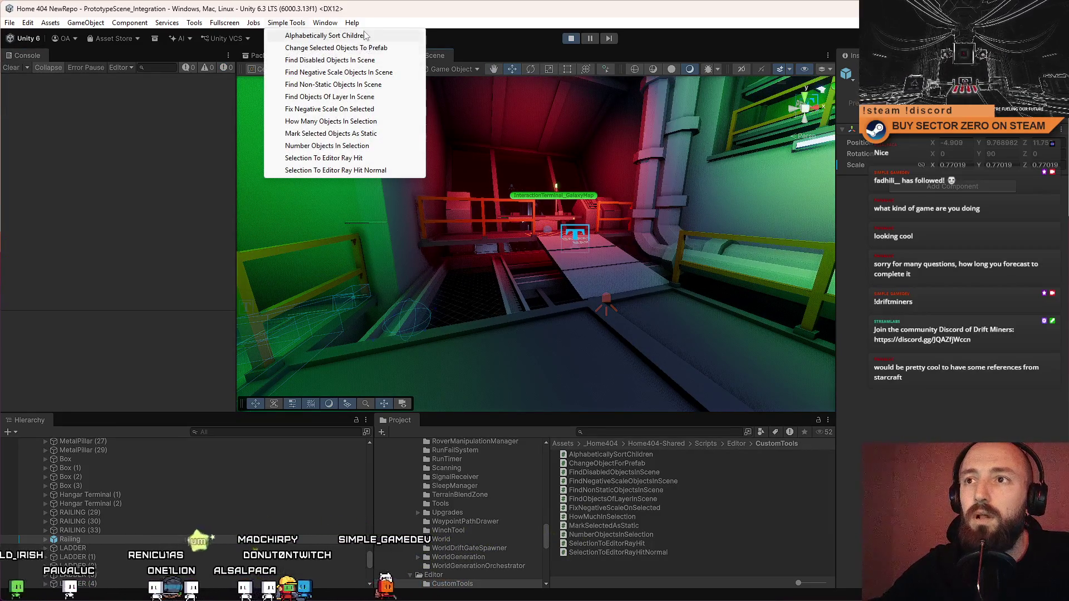
Step: Run Find Disabled Objects In Scene and scroll the Hierarchy through the 665 selected disabled objects
left_click(386, 60)
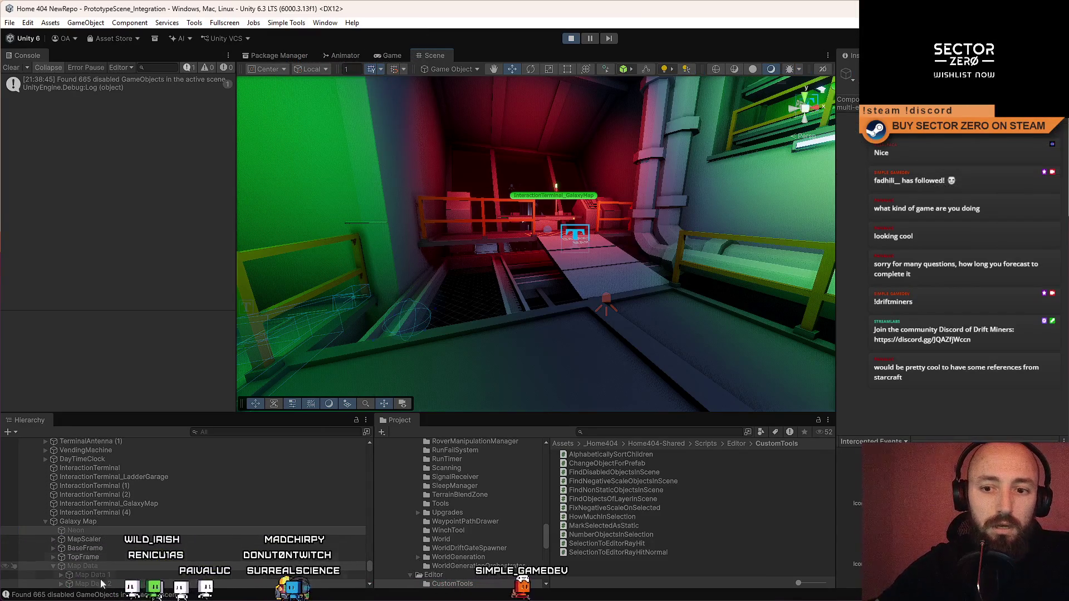
scroll(232, 468, "down", 3)
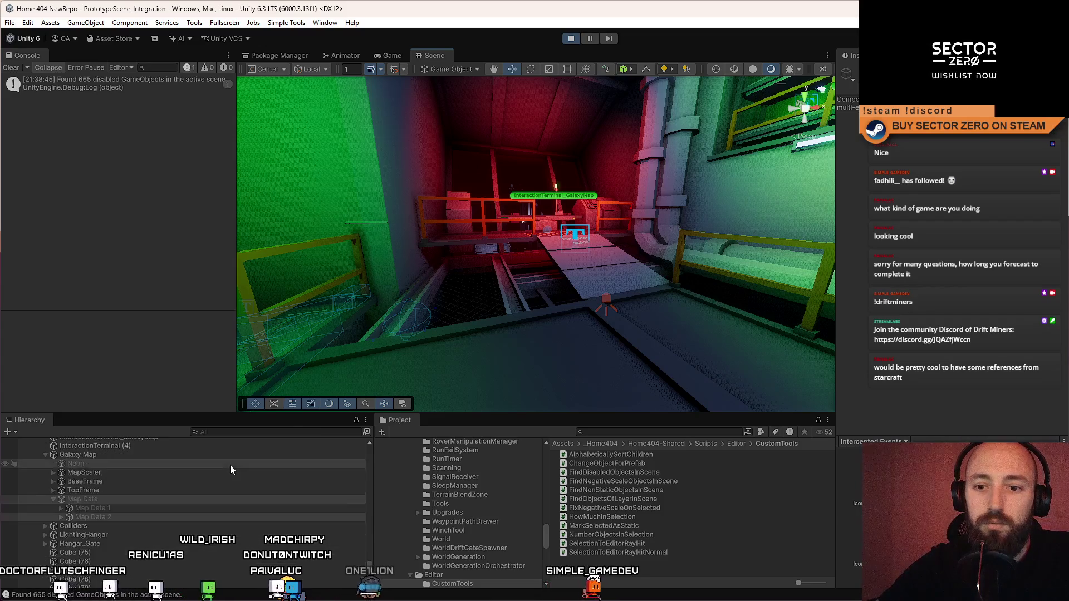
left_click(287, 22)
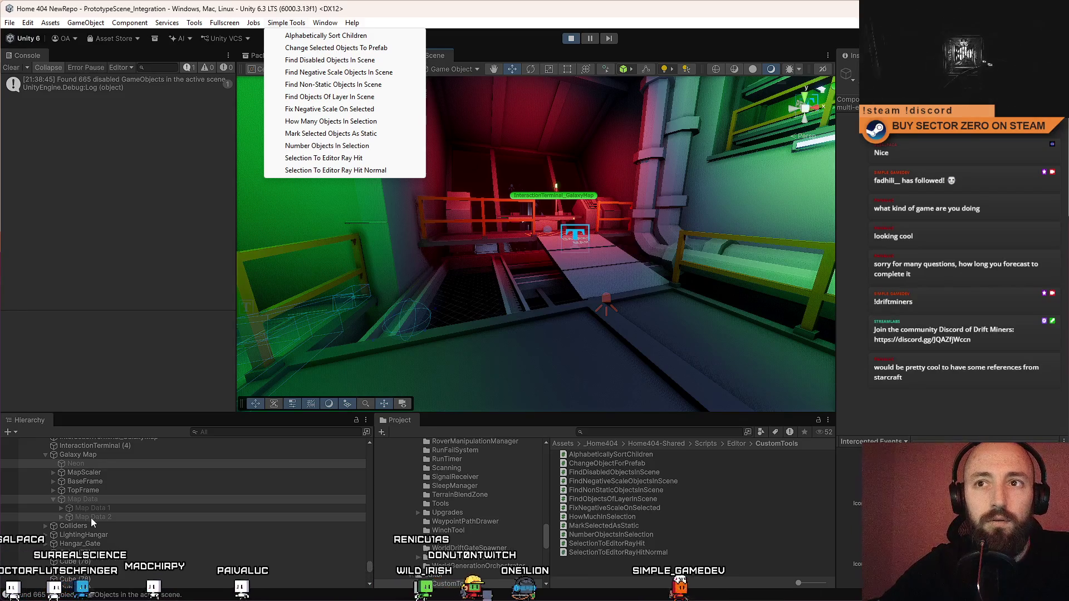
mouse_move(367, 563)
left_mouse_down()
mouse_move(369, 581)
mouse_move(369, 563)
left_mouse_up()
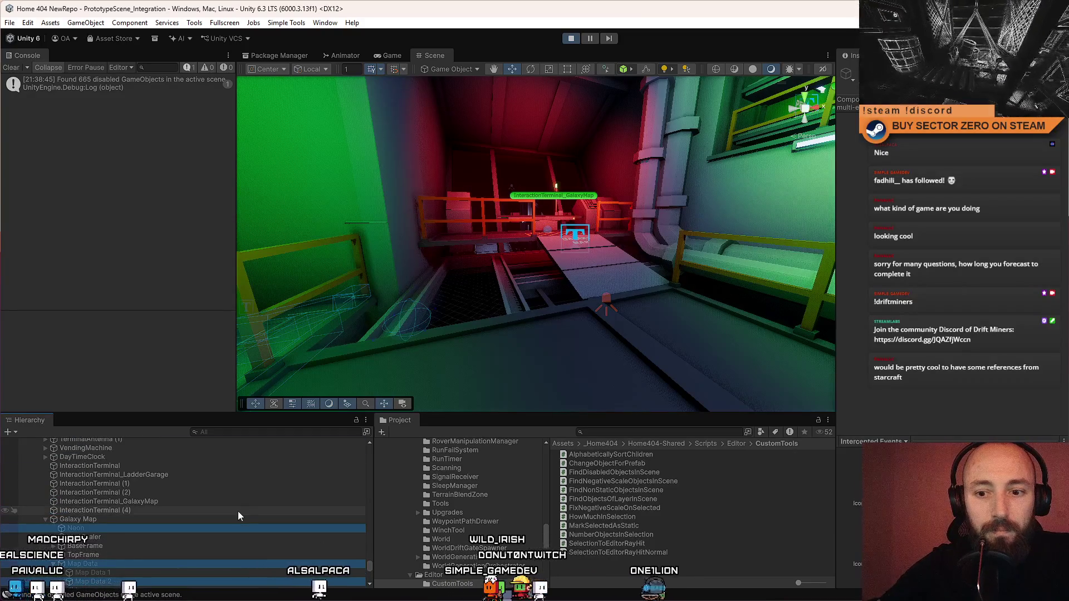
scroll(238, 511, "down", 2)
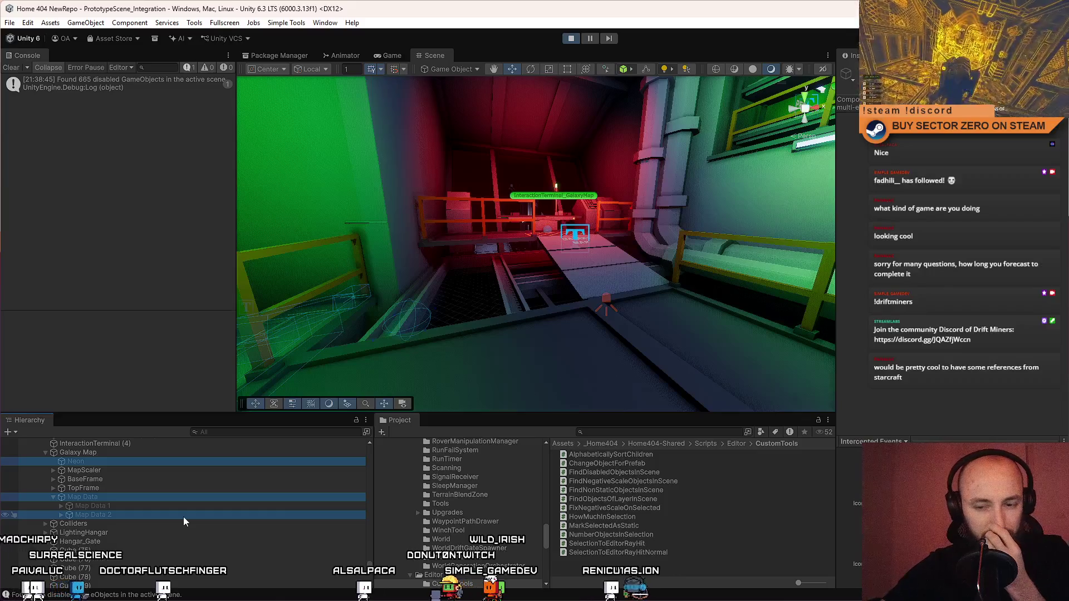
scroll(198, 504, "up", 2)
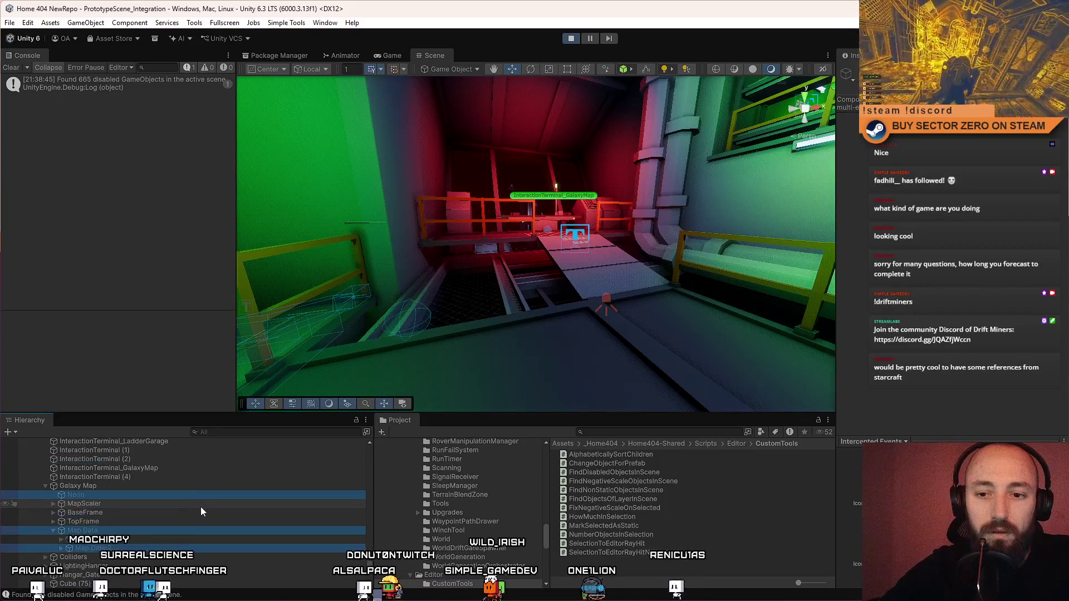
scroll(236, 523, "up", 2)
scroll(236, 524, "down", 10)
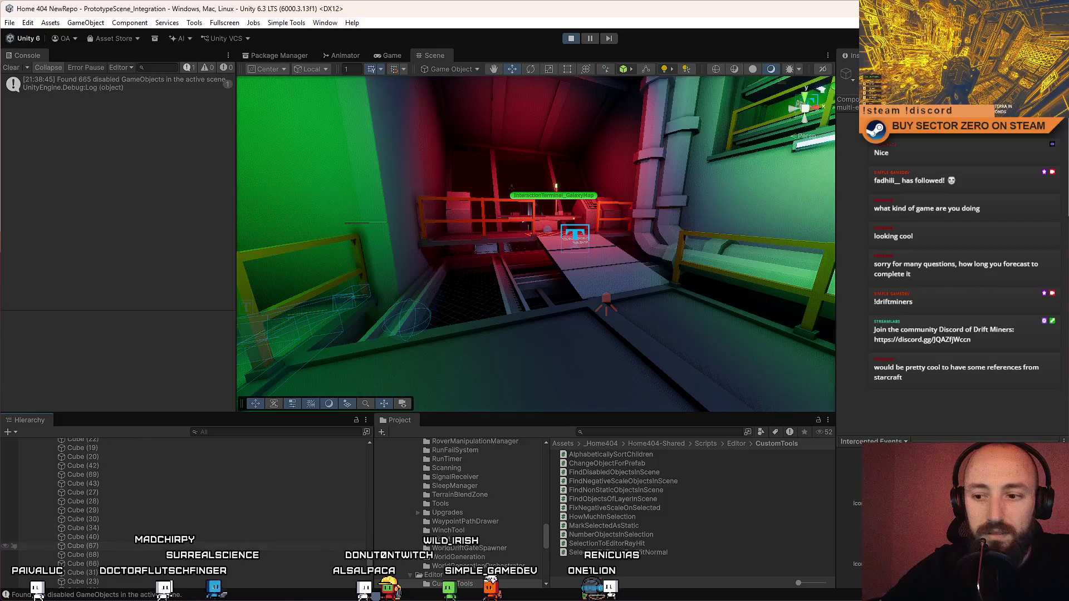
scroll(372, 561, "down", 2)
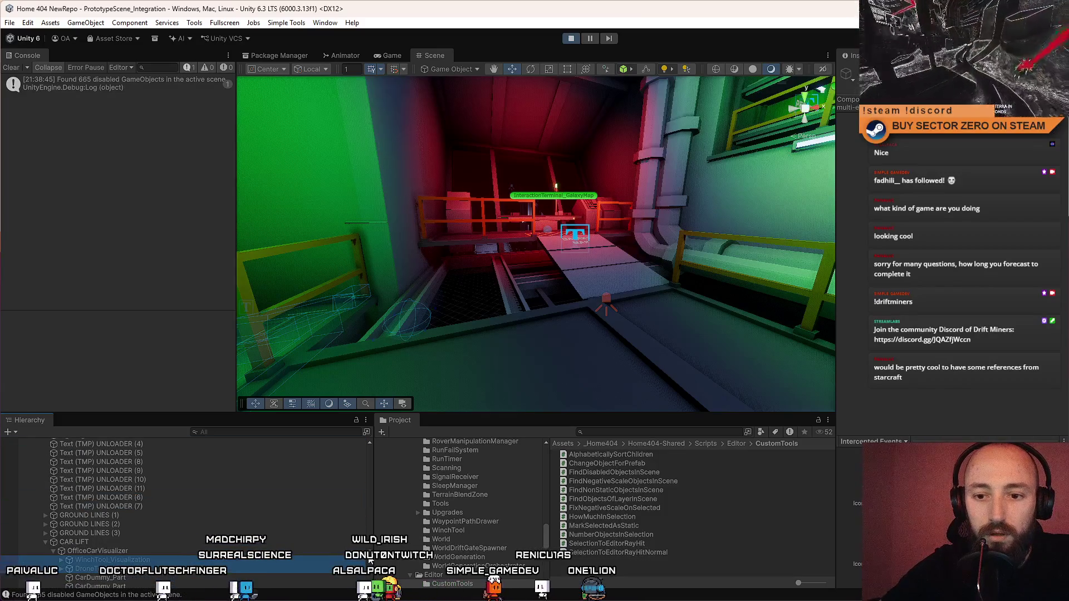
scroll(372, 560, "down", 5)
mouse_move(368, 548)
left_mouse_down()
mouse_move(373, 470)
mouse_move(385, 449)
left_mouse_up()
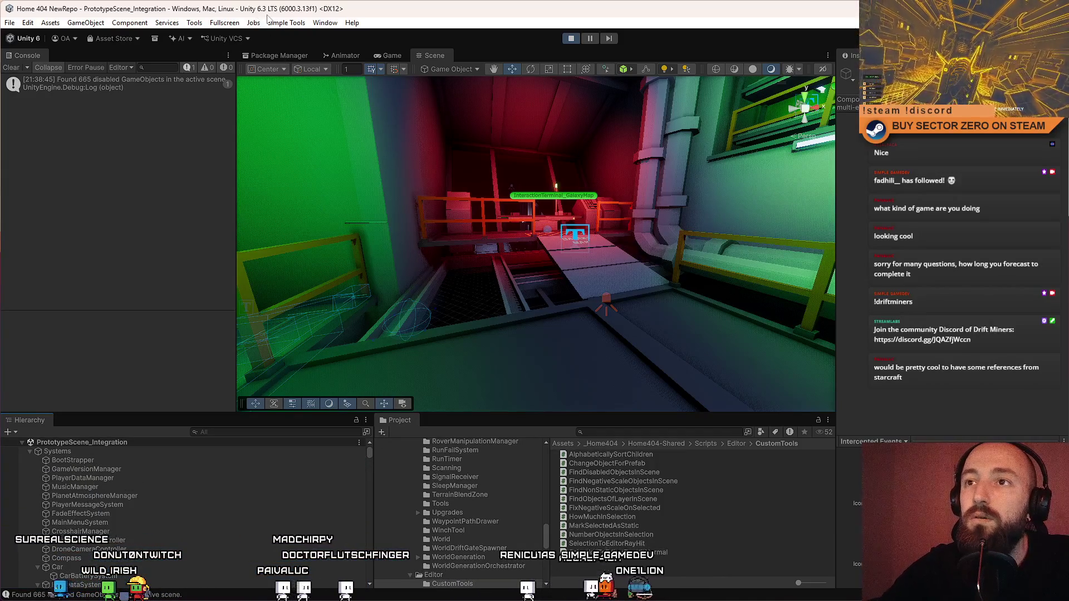
Step: Run Find Negative Scale Objects In Scene, which reports no negative-scale objects
left_click(279, 22)
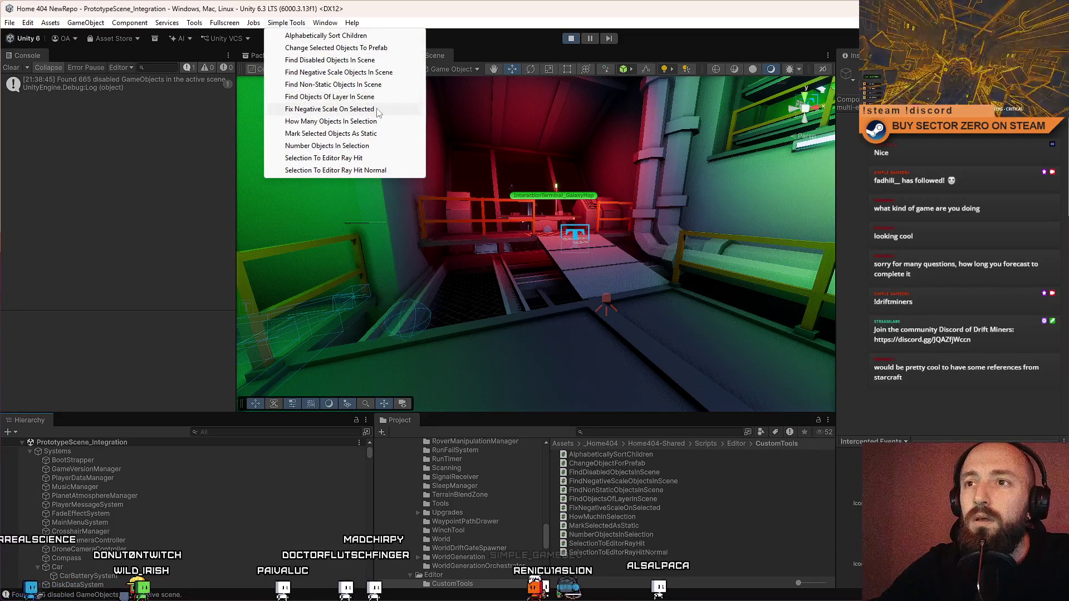
left_click(376, 73)
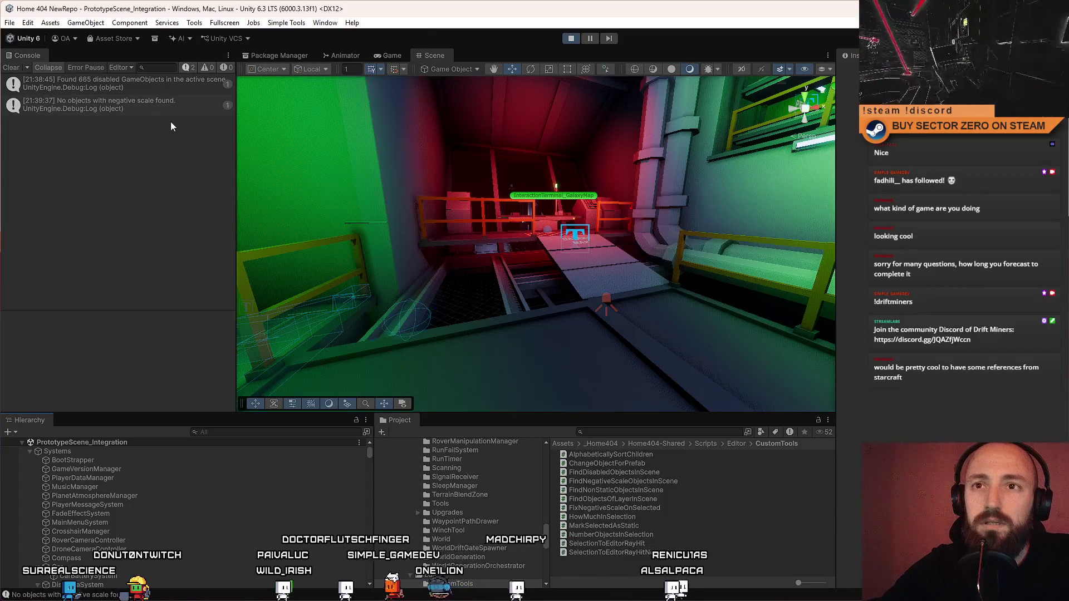
left_click_drag(447, 212, 448, 212)
Step: Add a new cube via GameObject > 3D Object > Cube
left_click(137, 23)
mouse_move(86, 22)
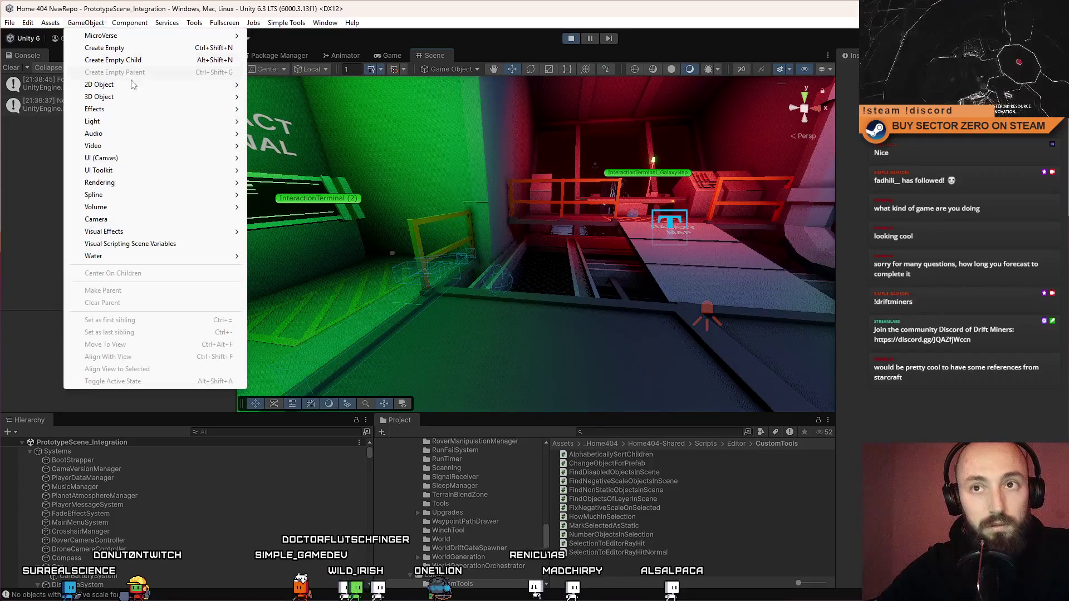
mouse_move(139, 96)
left_click(310, 99)
left_click_drag(310, 98, 493, 224)
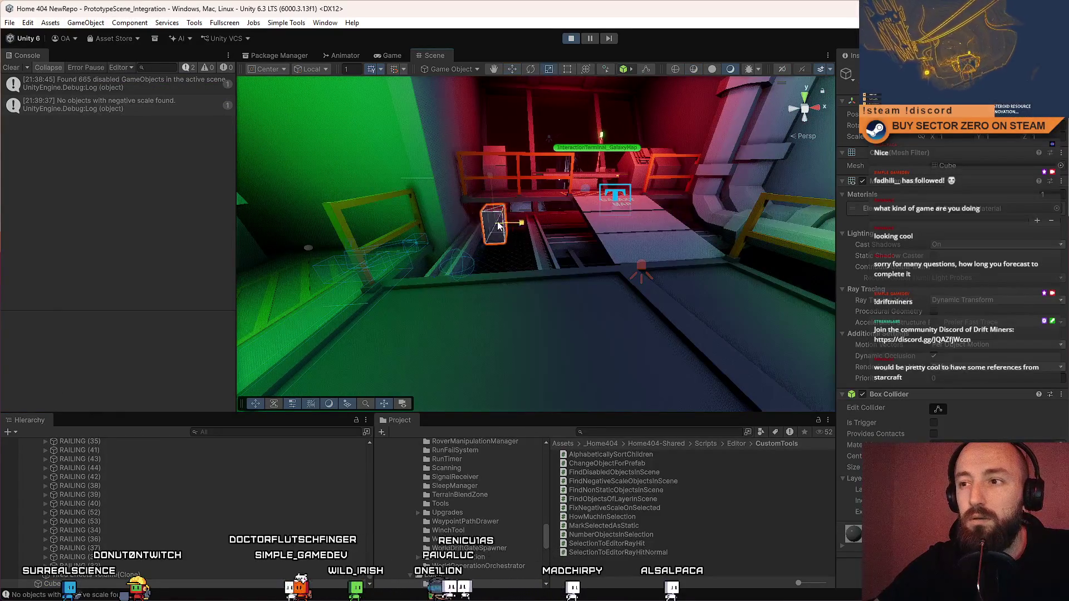
left_click(498, 339)
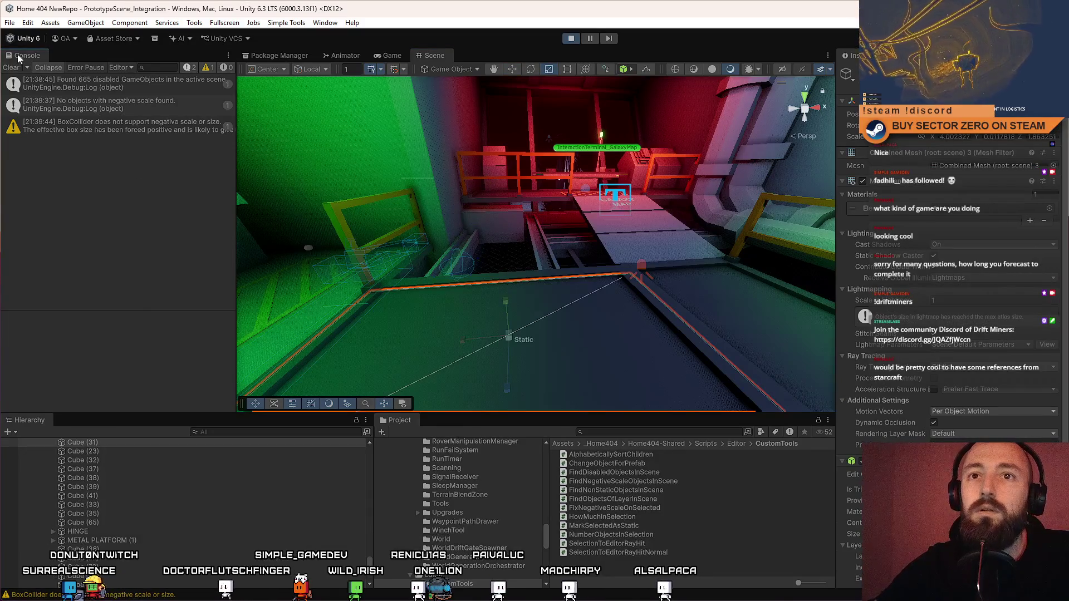
Step: Clear the Console and rerun the negative-scale search
left_click(11, 67)
left_click(286, 23)
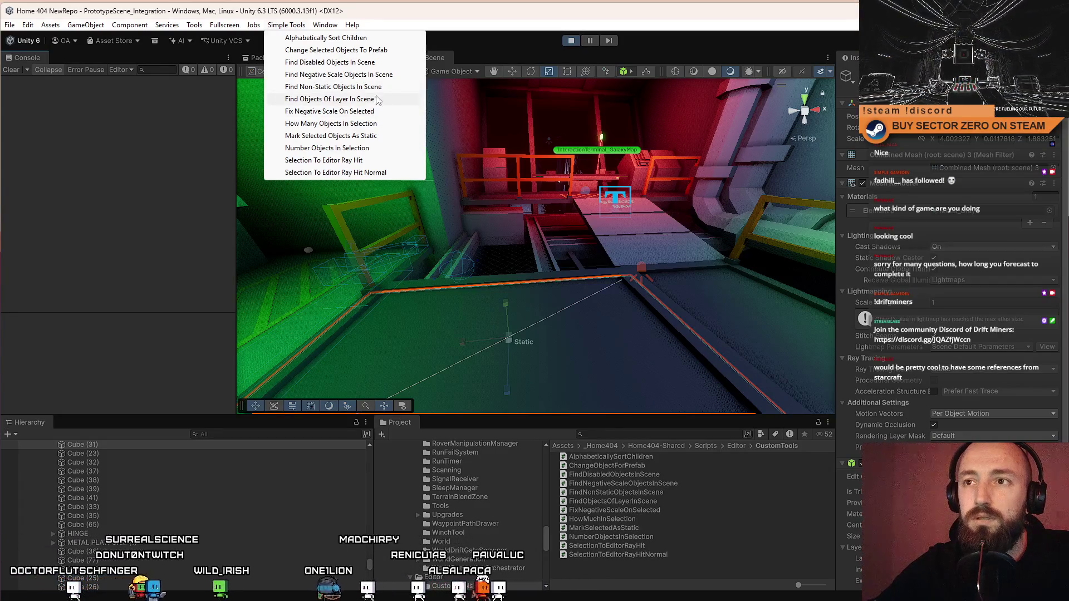
left_click(384, 74)
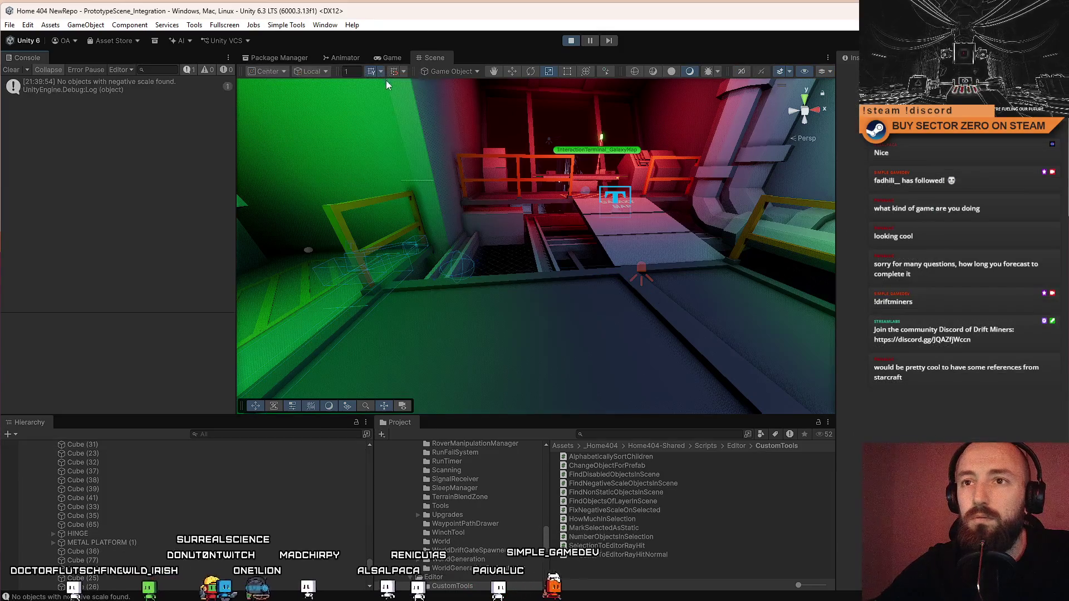
Step: Select and frame the new cube, then reposition it by the walkway
left_click_drag(533, 136, 446, 152)
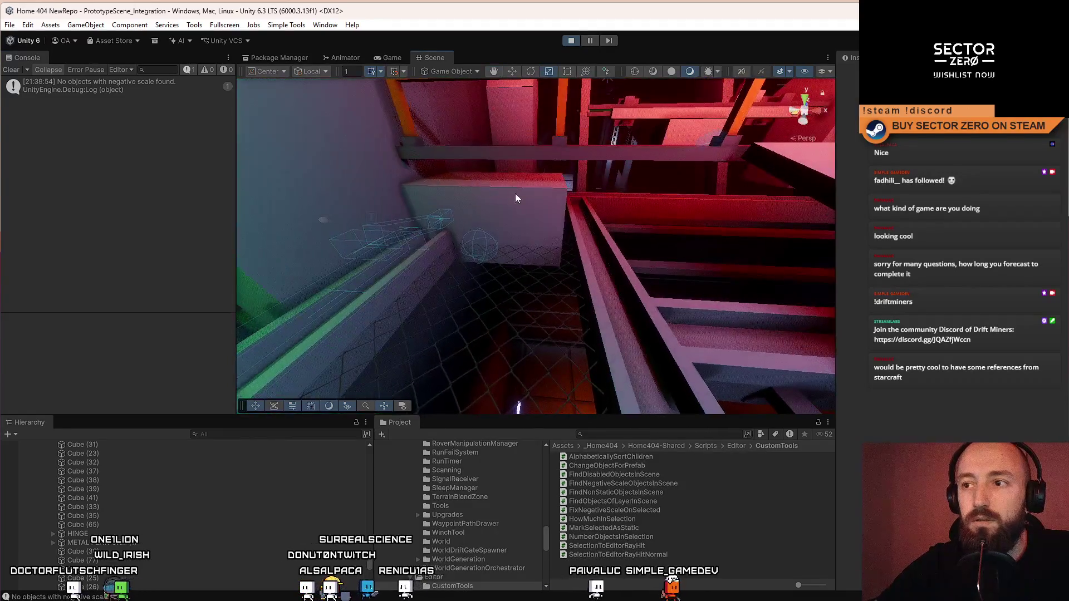
left_click(515, 192)
key("f")
left_click_drag(541, 223, 505, 319)
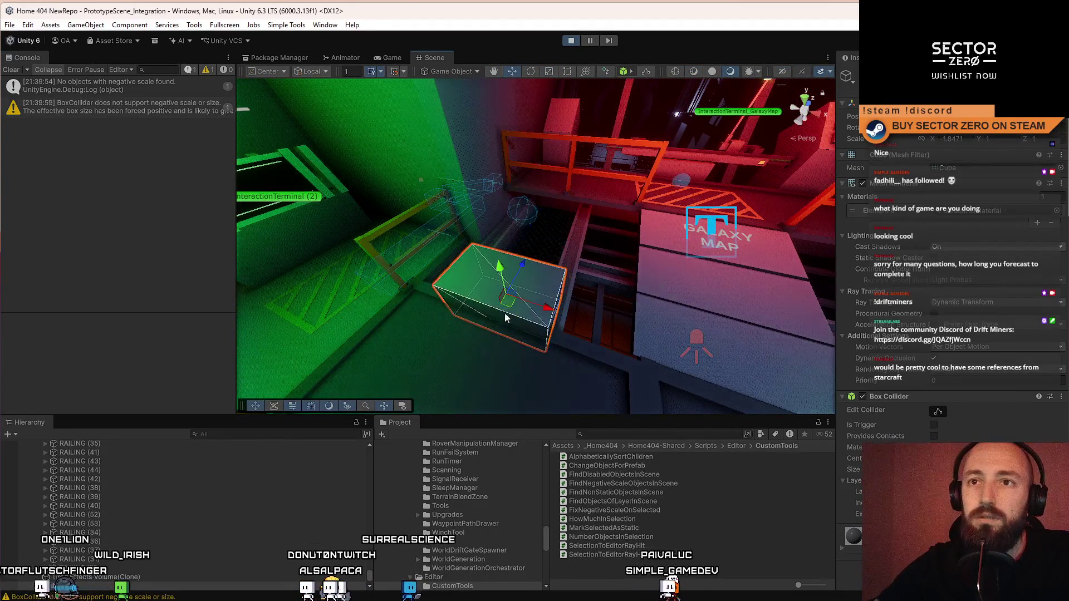
left_click_drag(502, 254, 494, 180)
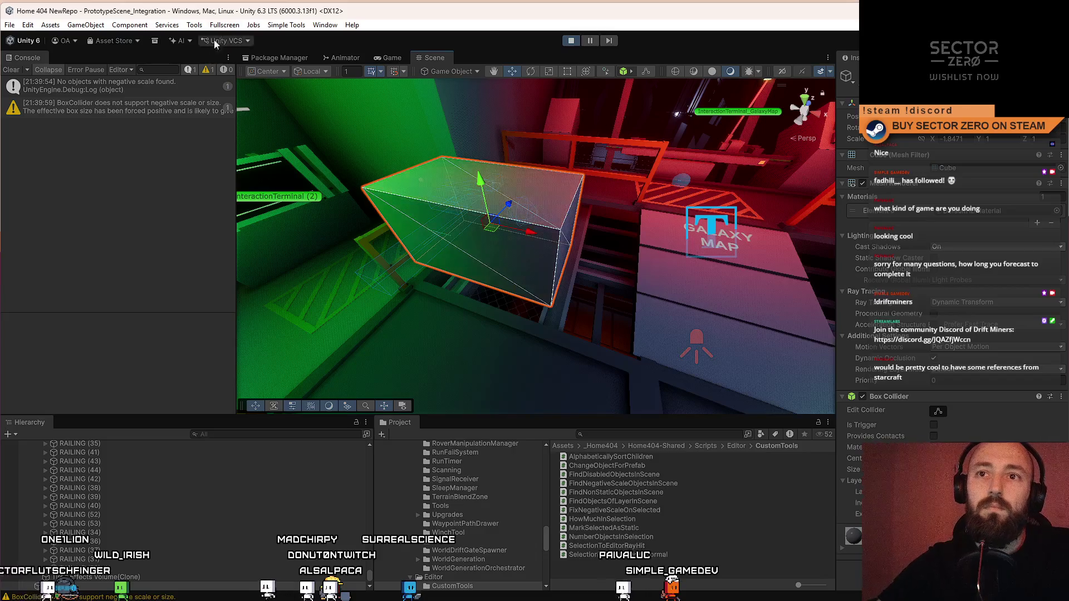
left_click(295, 24)
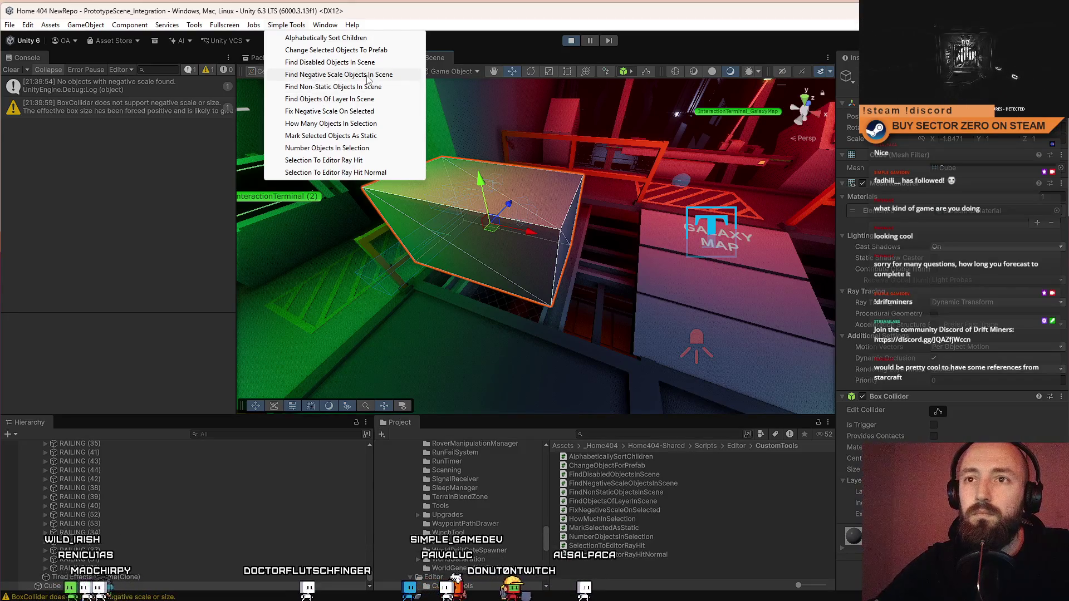
Step: Run the negative-scale finder scene-wide, then again with a hangar part selected
left_click(366, 75)
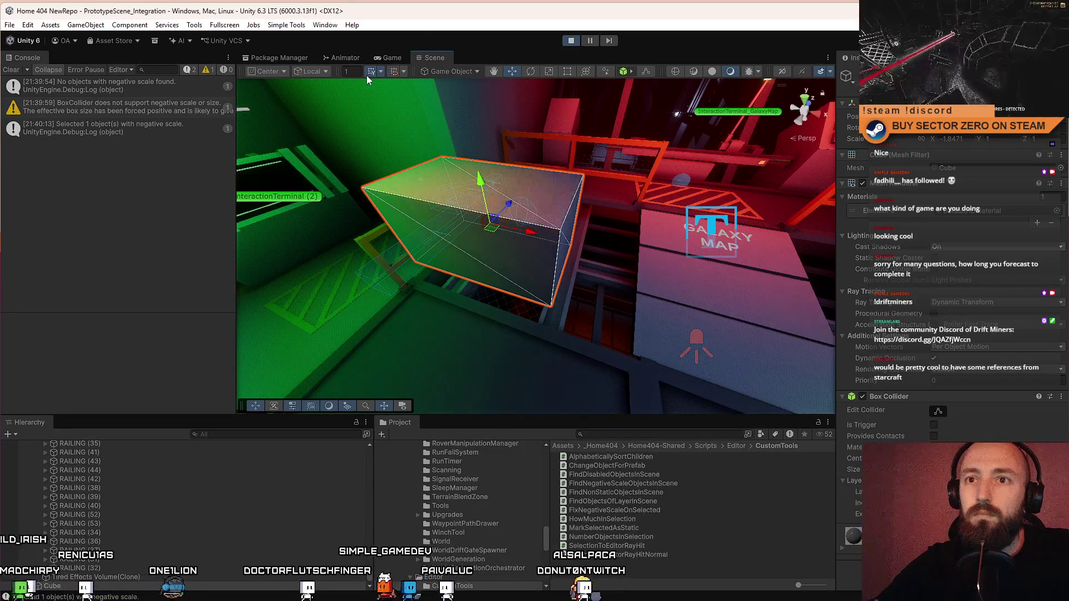
left_click(455, 119)
left_click(292, 25)
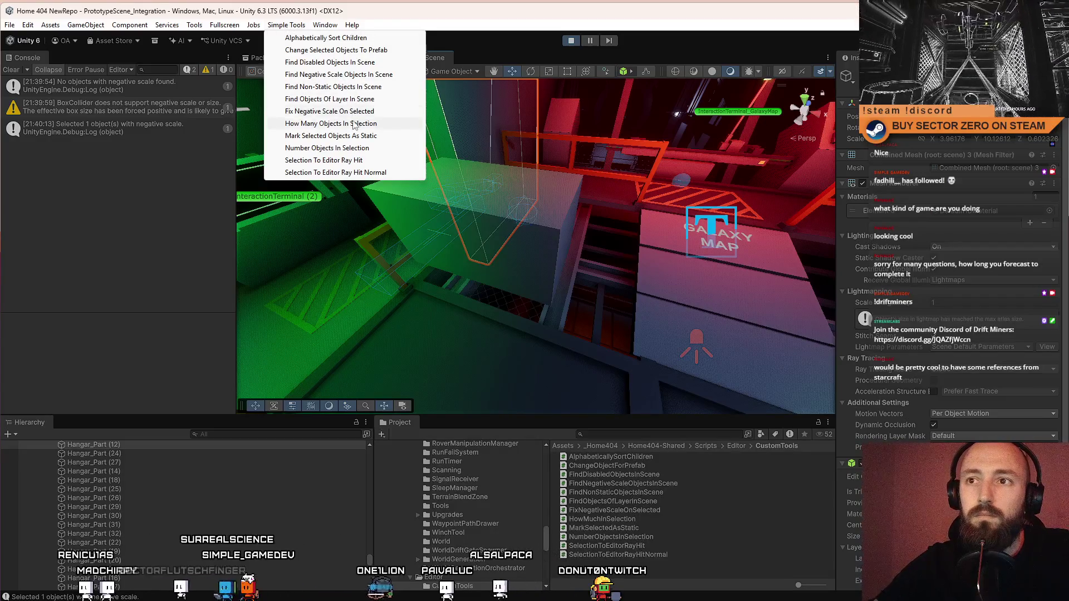
left_click(369, 76)
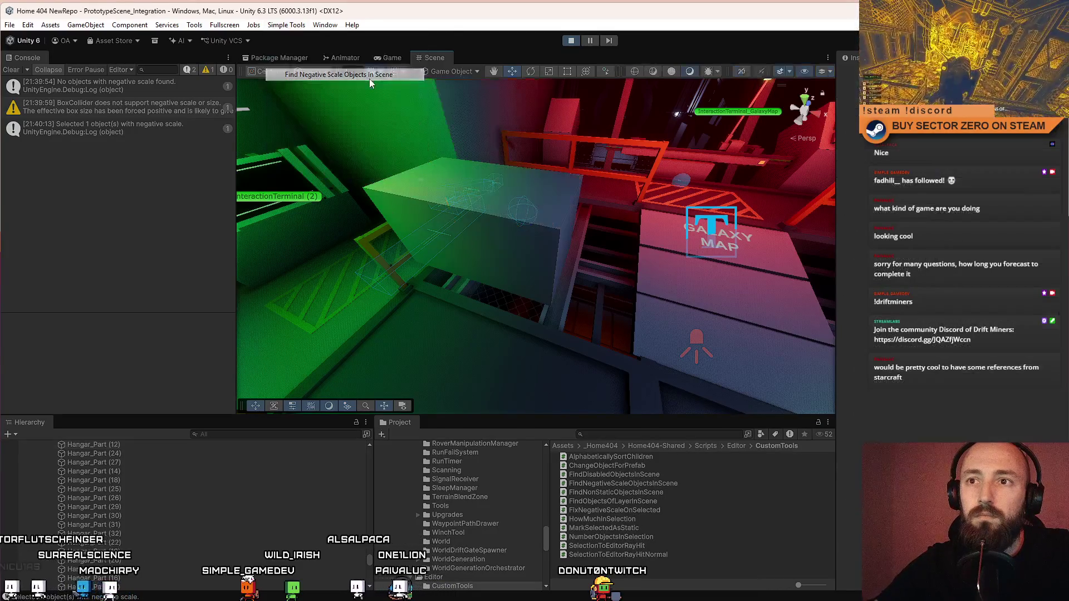
Step: Clear the Console, rerun the negative-scale search, and select the tall mesh
left_click(11, 69)
left_click(287, 25)
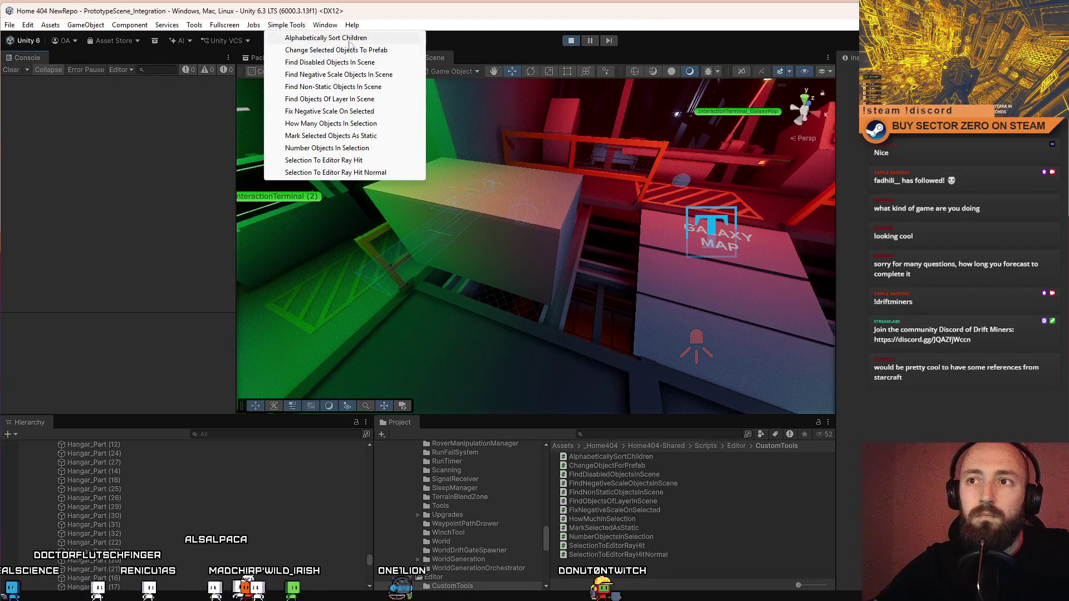
left_click(353, 75)
scroll(351, 83, "down", 5)
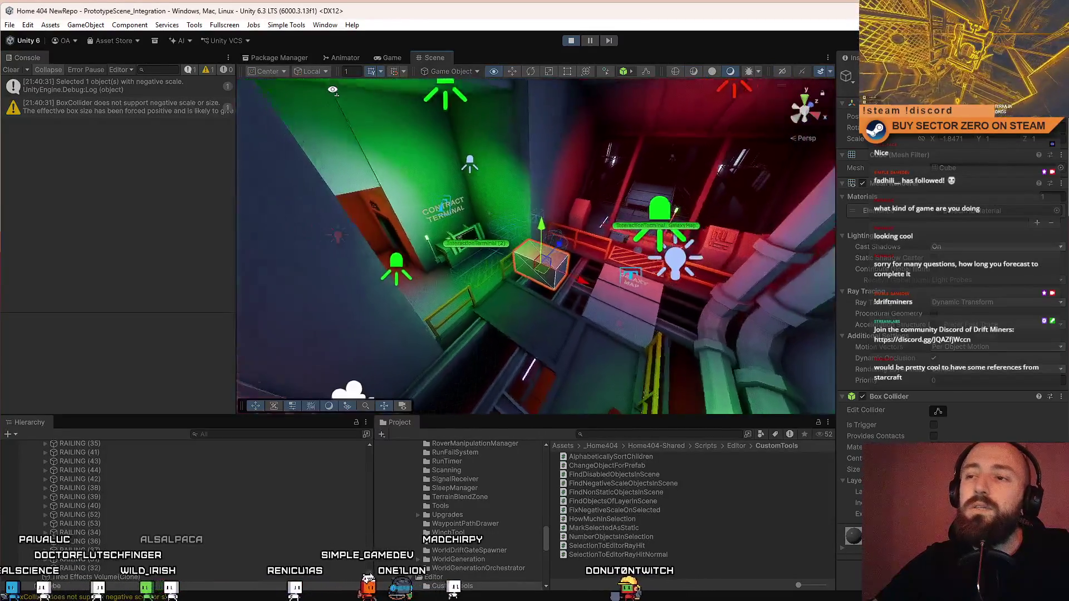
left_click_drag(332, 91, 335, 95)
left_click(453, 136)
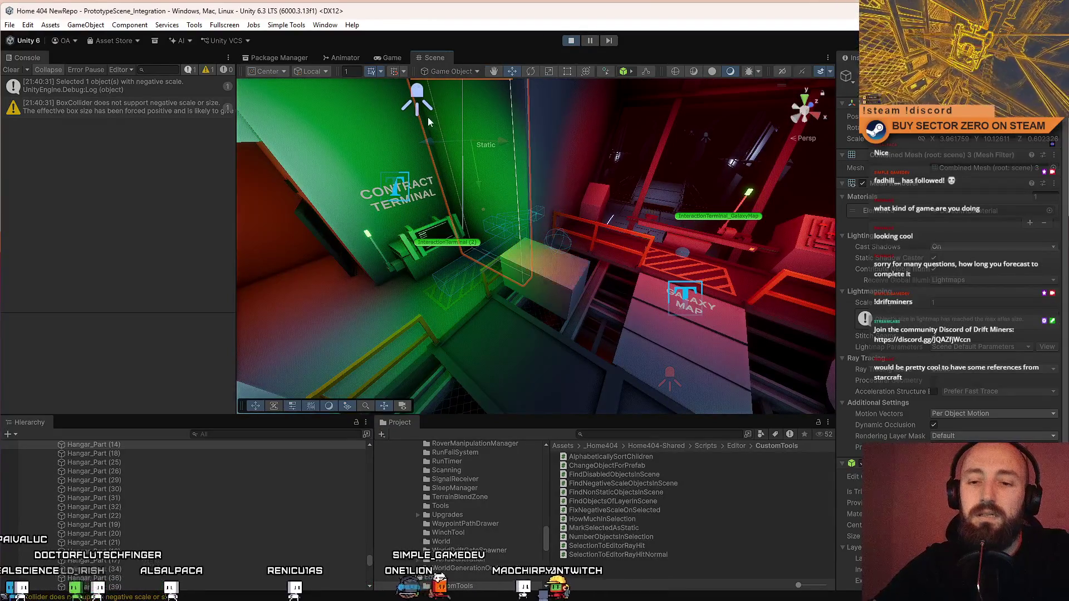
Step: Clear the Console, rerun the search again, and select FindNegativeScaleObjectsInScene in Project
left_click(12, 71)
left_click(287, 26)
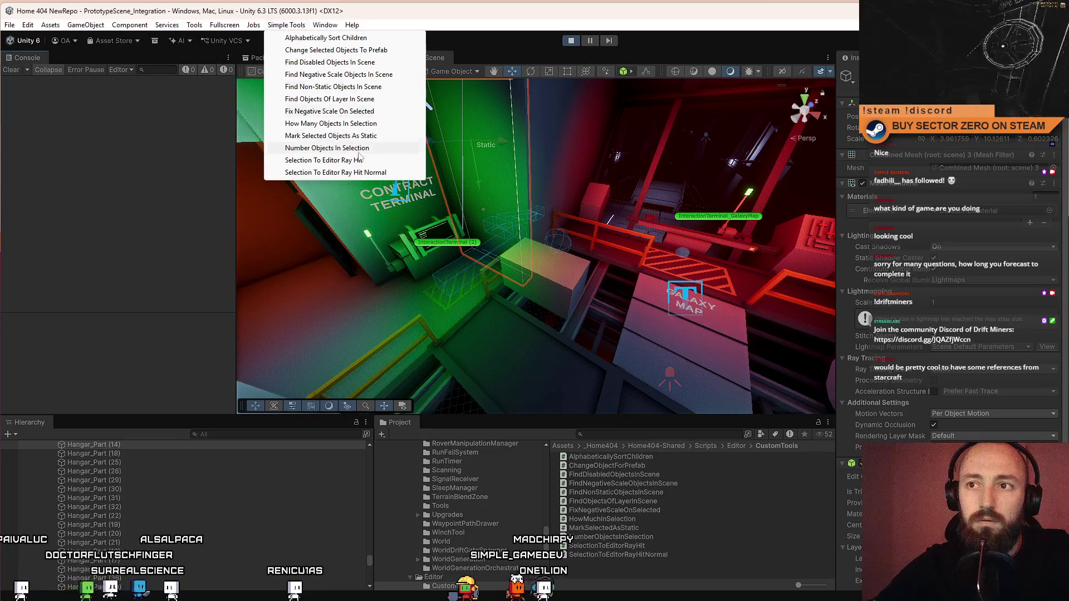
left_click(339, 76)
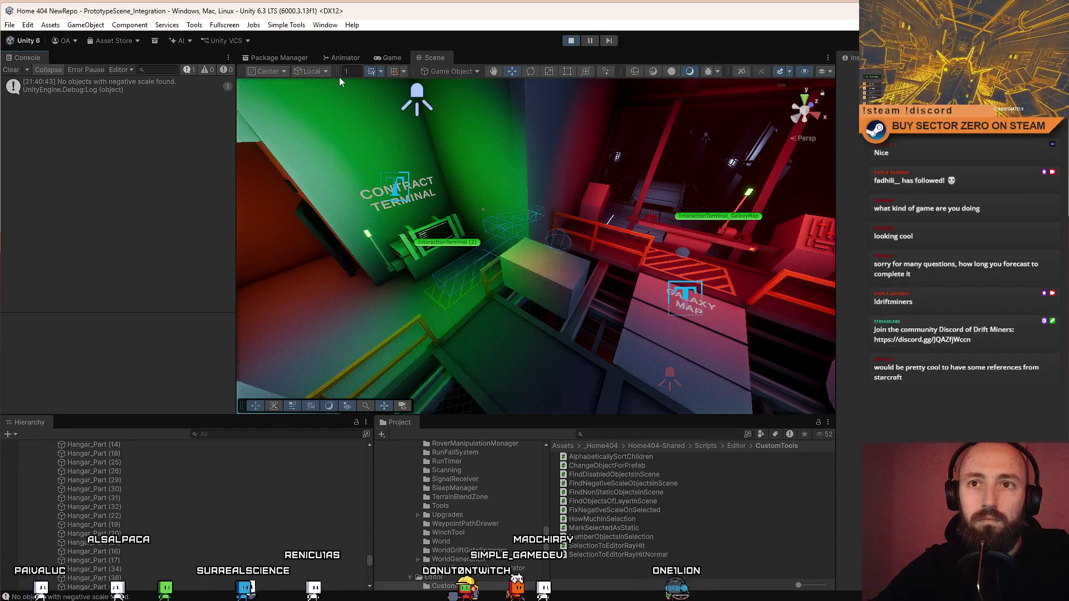
left_click(539, 144)
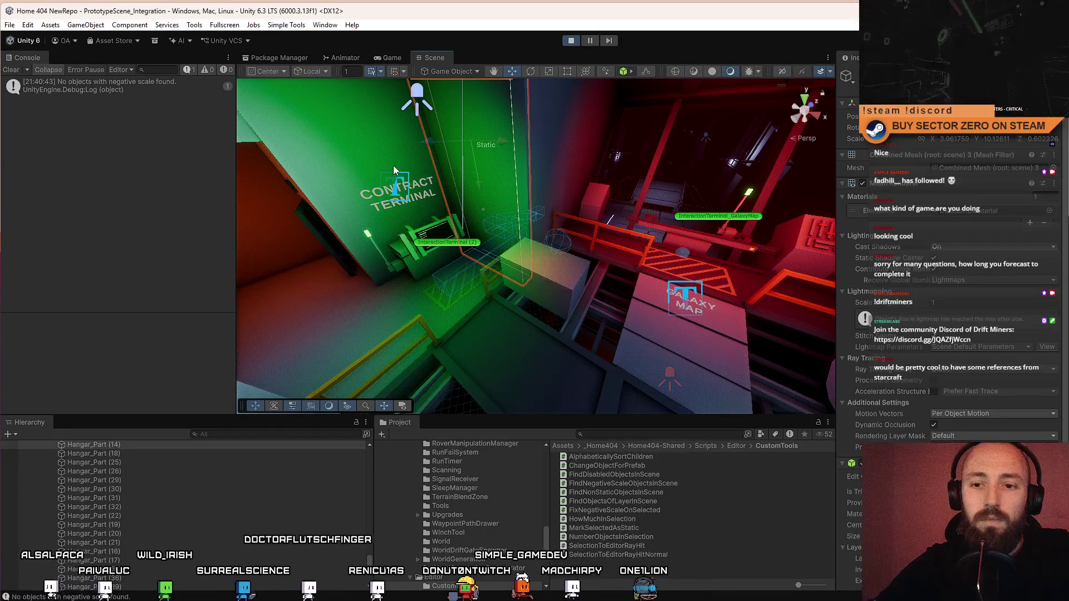
scroll(888, 301, "down", 3)
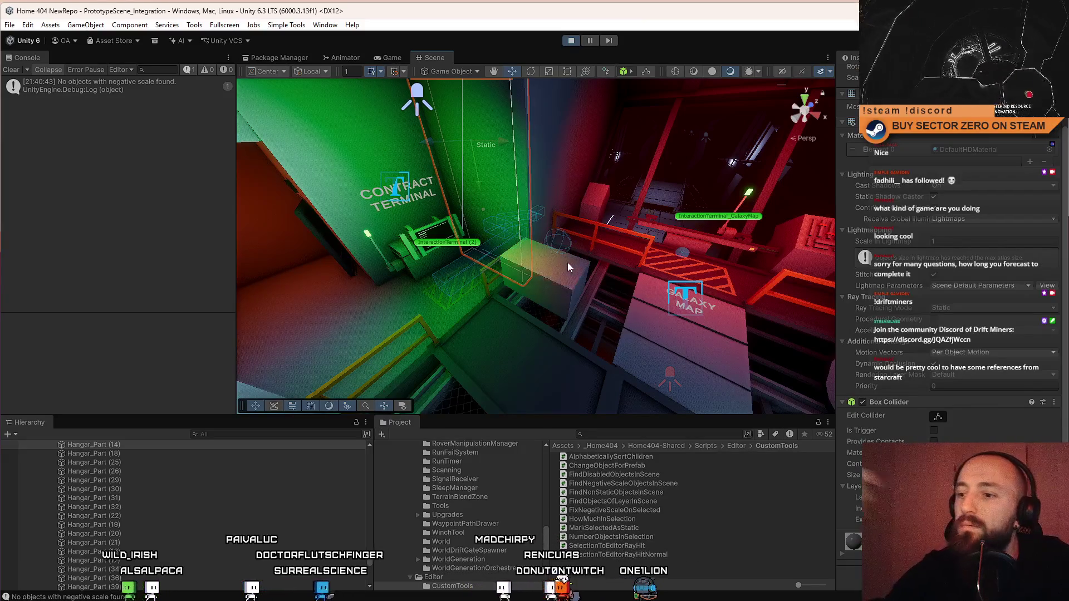
left_click(622, 483)
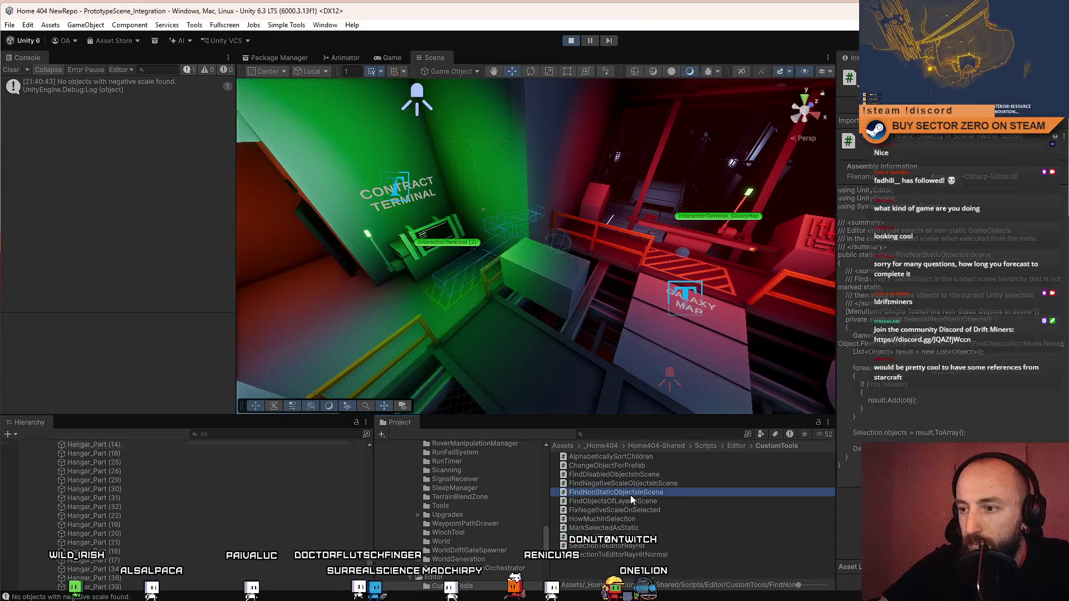
Step: Open FindNegativeScaleObjectsInScene.cs in Visual Studio and place the caret at the end of line 26
double_click(686, 483)
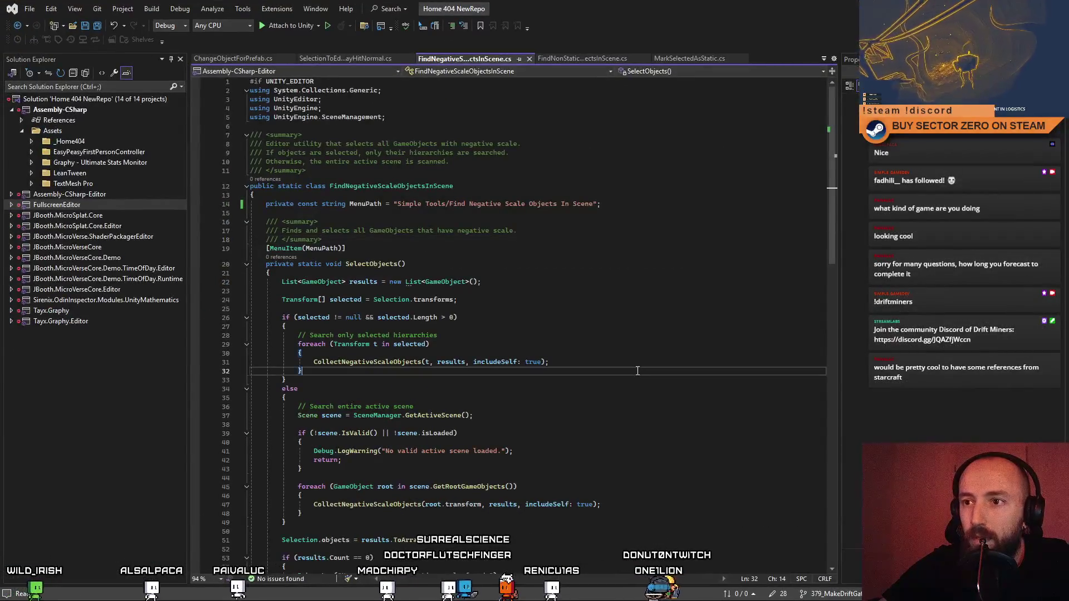
key("ctrl+a")
left_click(637, 324)
scroll(640, 323, "up", 12)
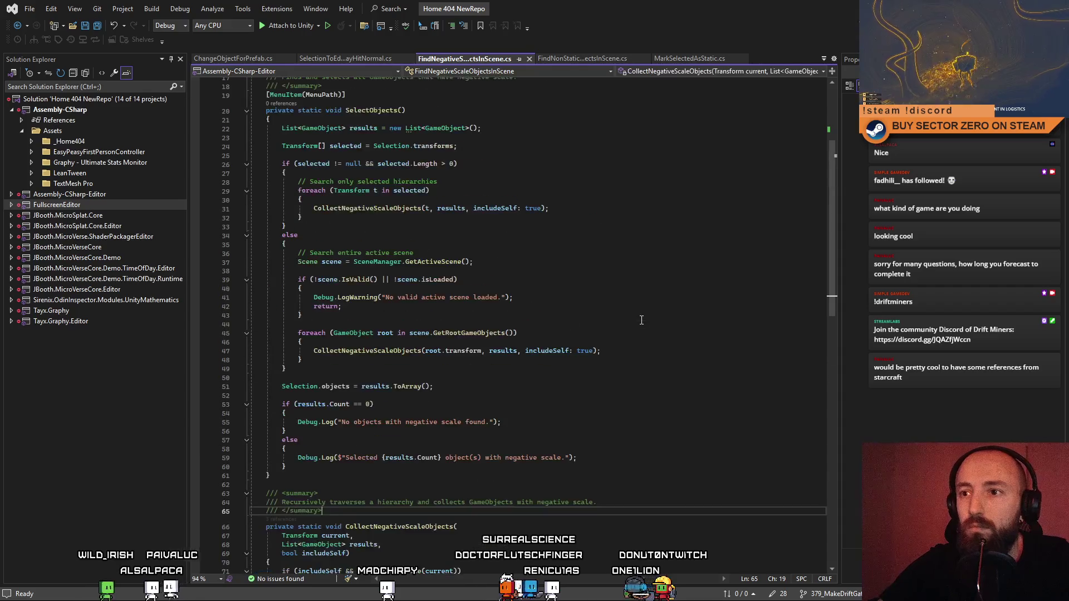
left_click(649, 321)
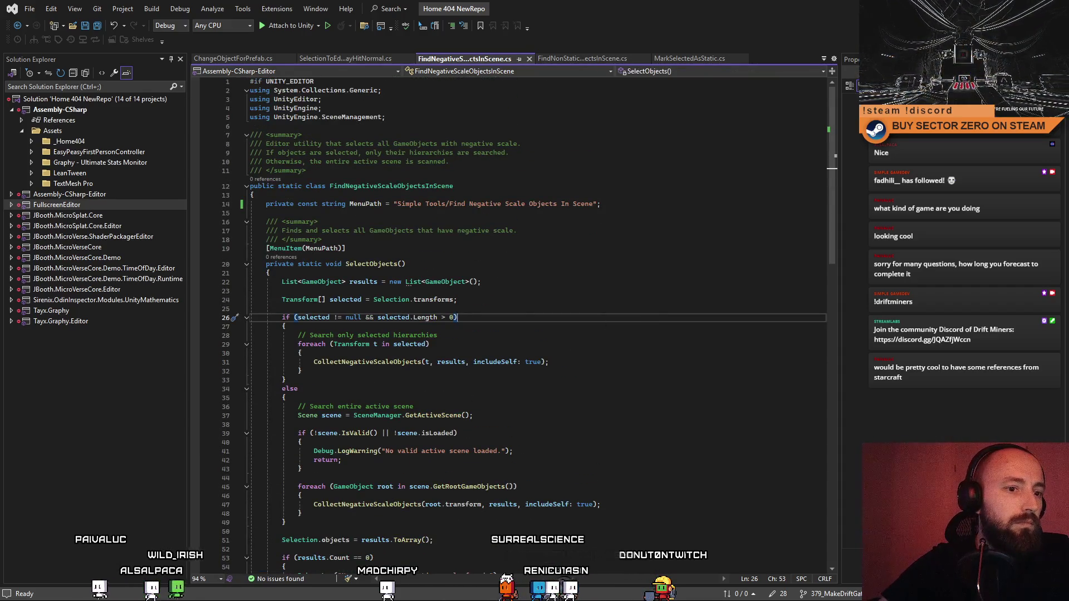
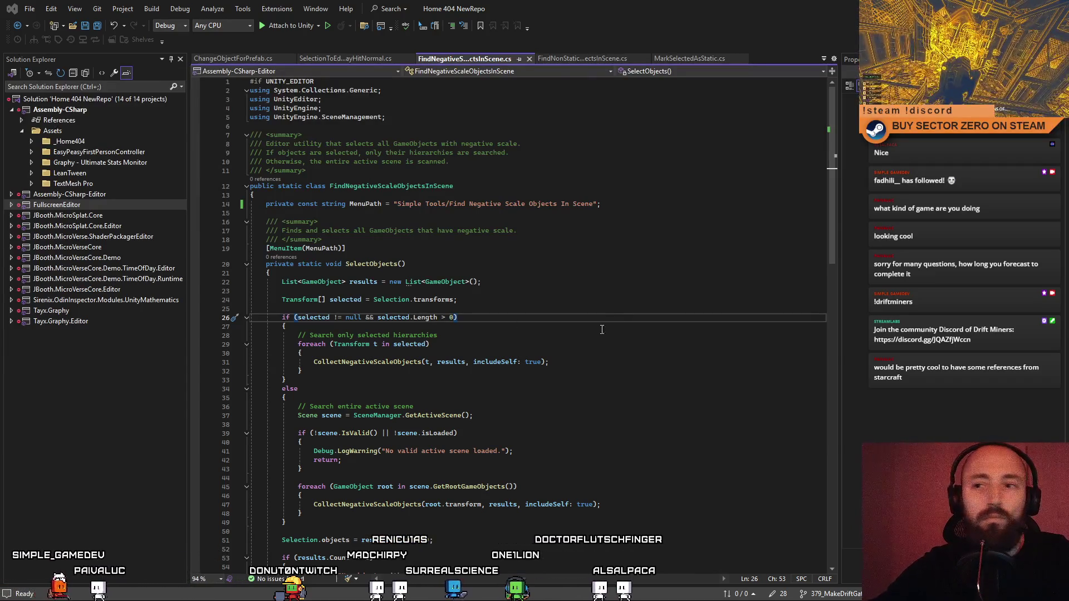
Step: Replace FindNegativeScaleObjectsInScene.cs with the new active-scene search code, save it, and stop Unity's play session
key("ctrl+a")
key("ctrl+v")
left_click(650, 284)
key("ctrl+s")
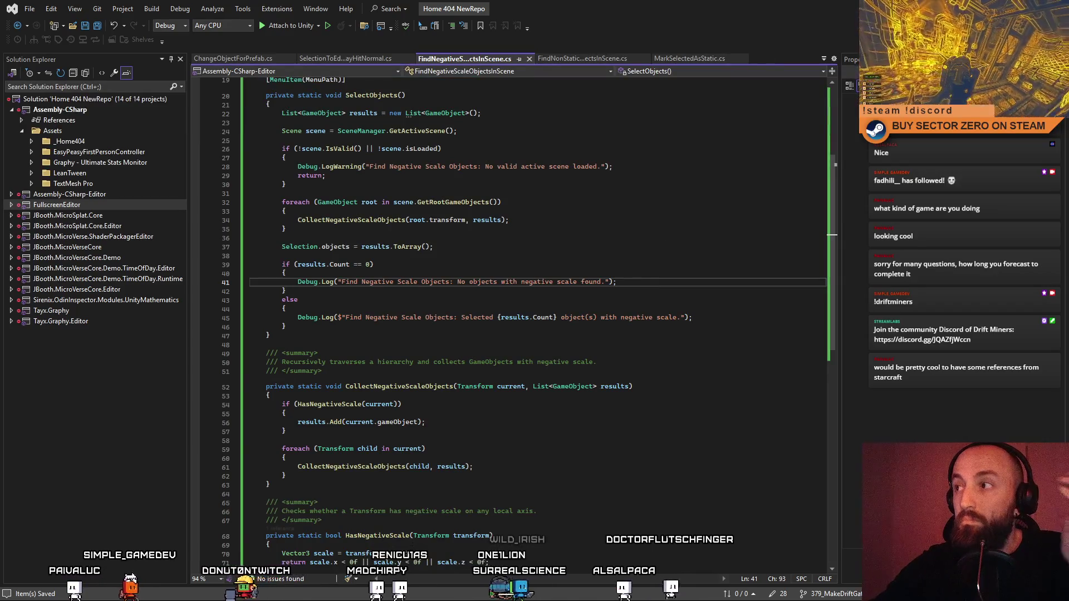
key("alt+Tab")
left_click(570, 41)
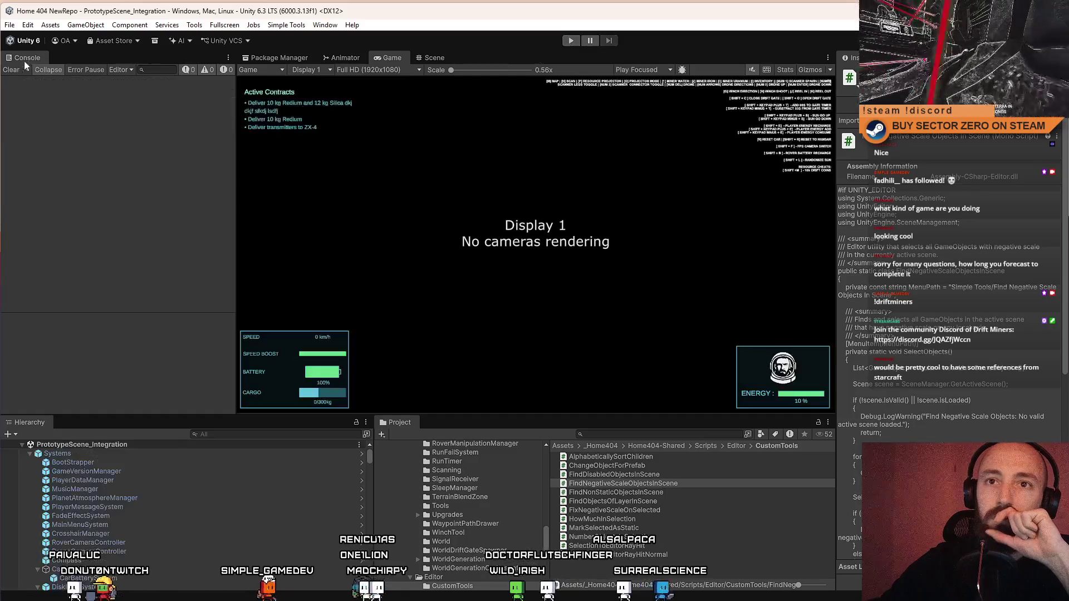
Step: Clear the console, replay the game past the main menu and tutorial tips, then return to the Scene view
left_click(11, 70)
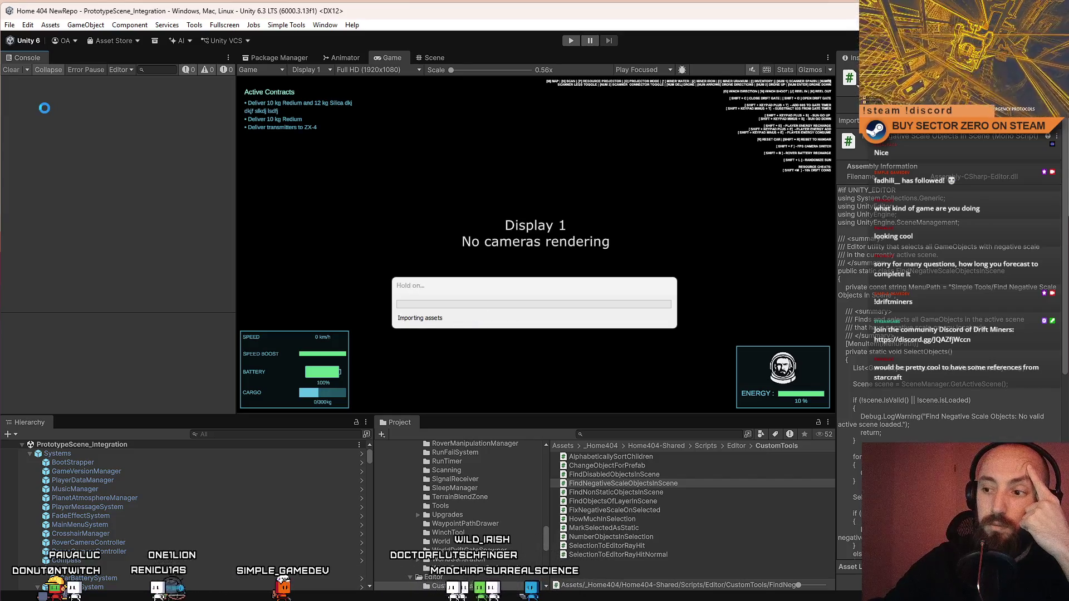
left_click(569, 42)
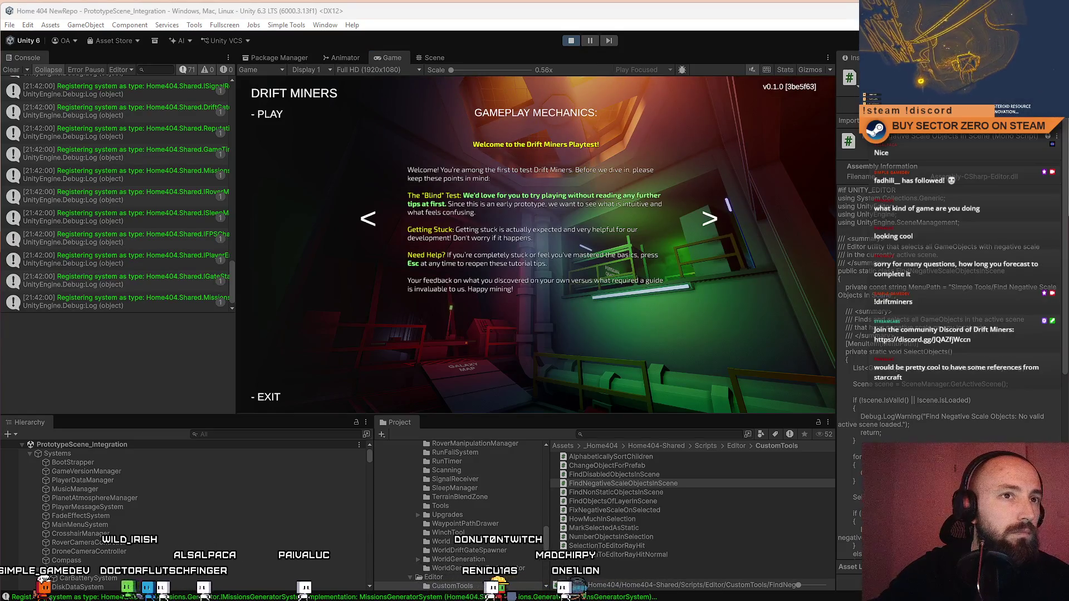
left_click(14, 72)
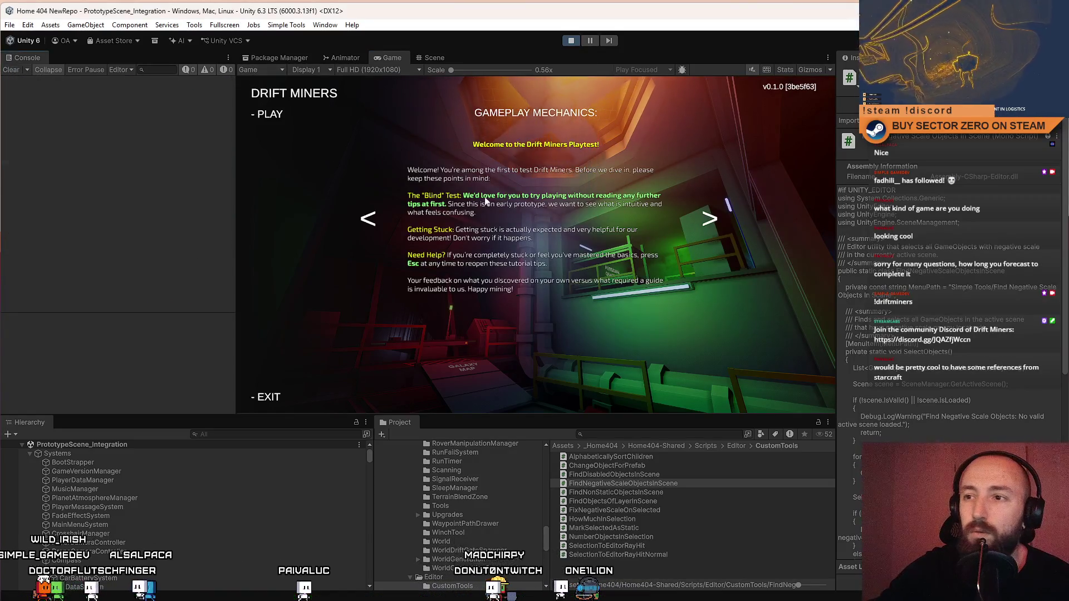
left_click(262, 113)
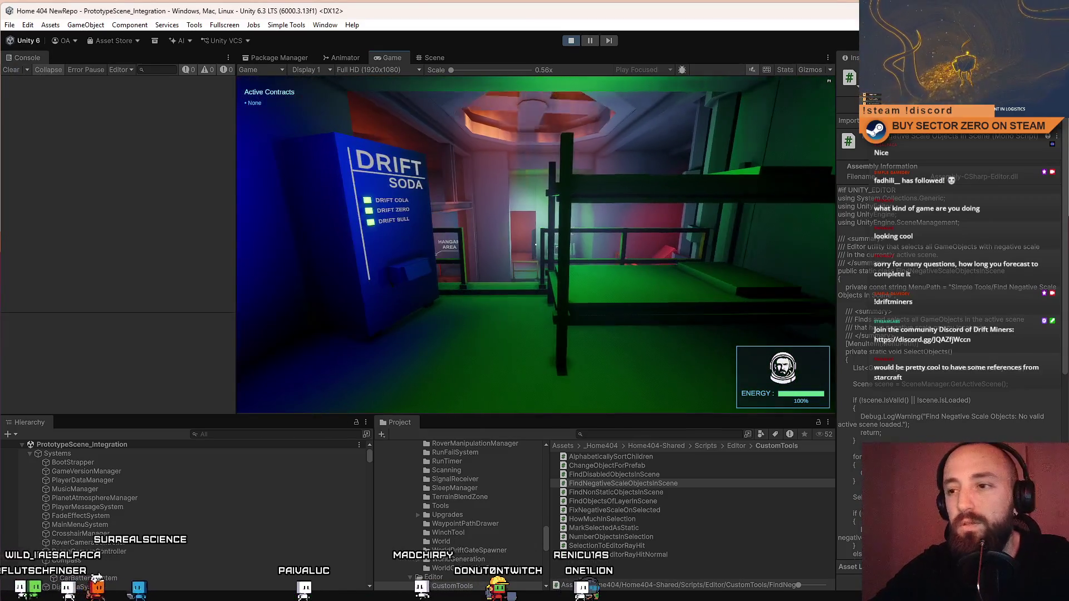
key("Escape")
key("Escape")
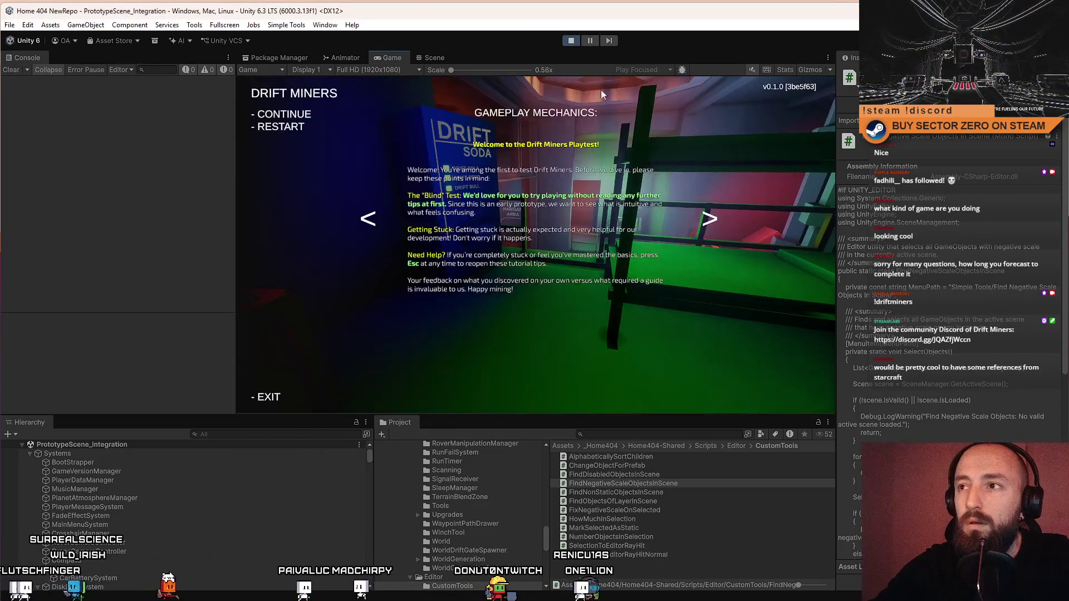
key("Escape")
left_click(435, 57)
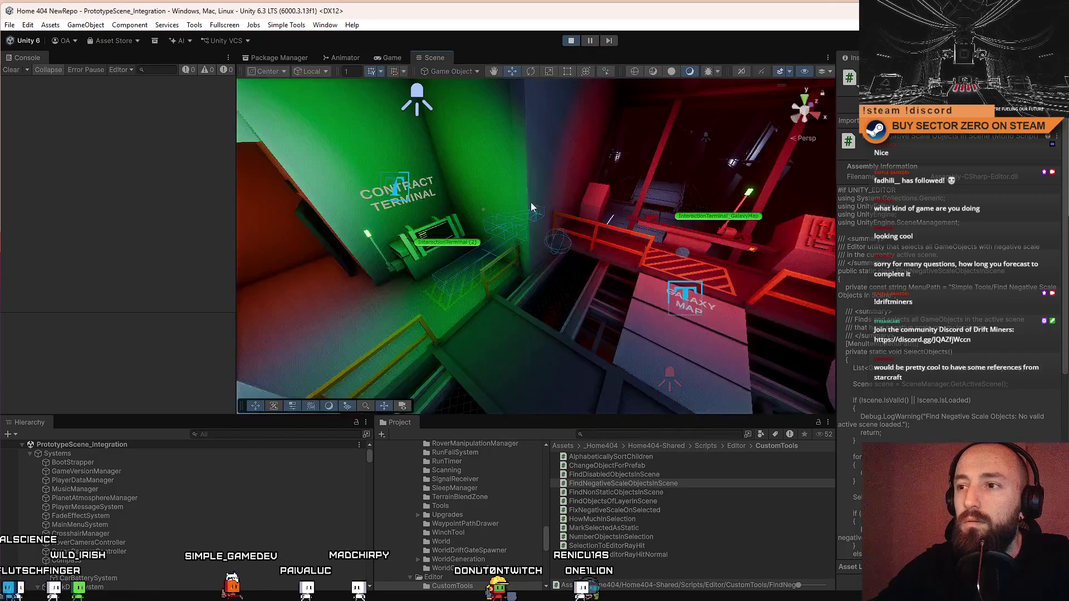
left_click(286, 25)
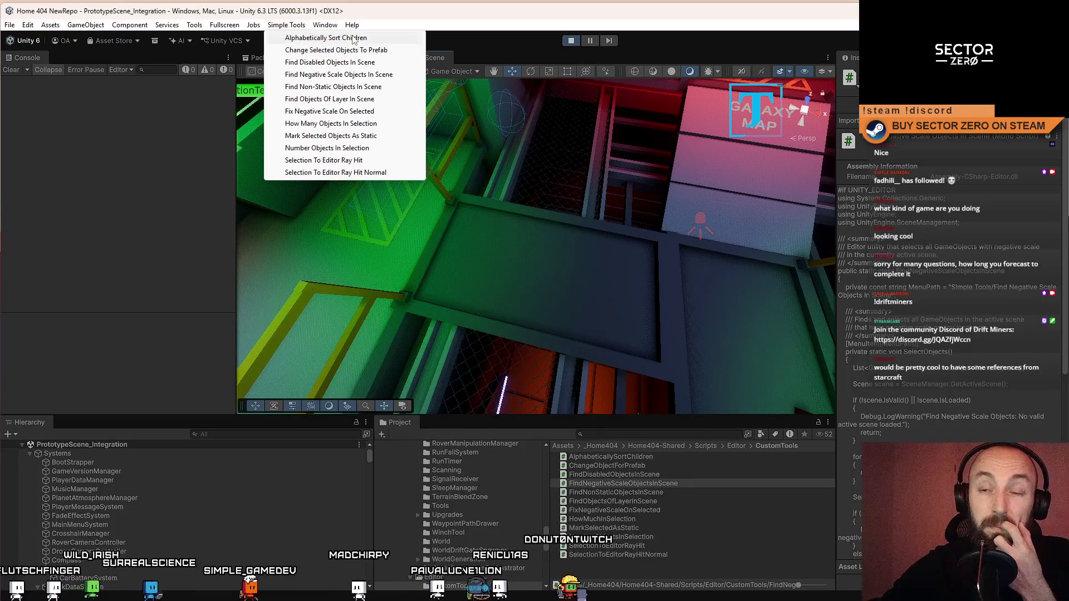
Step: Try Alphabetically Sort Children with nothing selected, then run Find Disabled Objects In Scene and frame a railing post
left_click(333, 39)
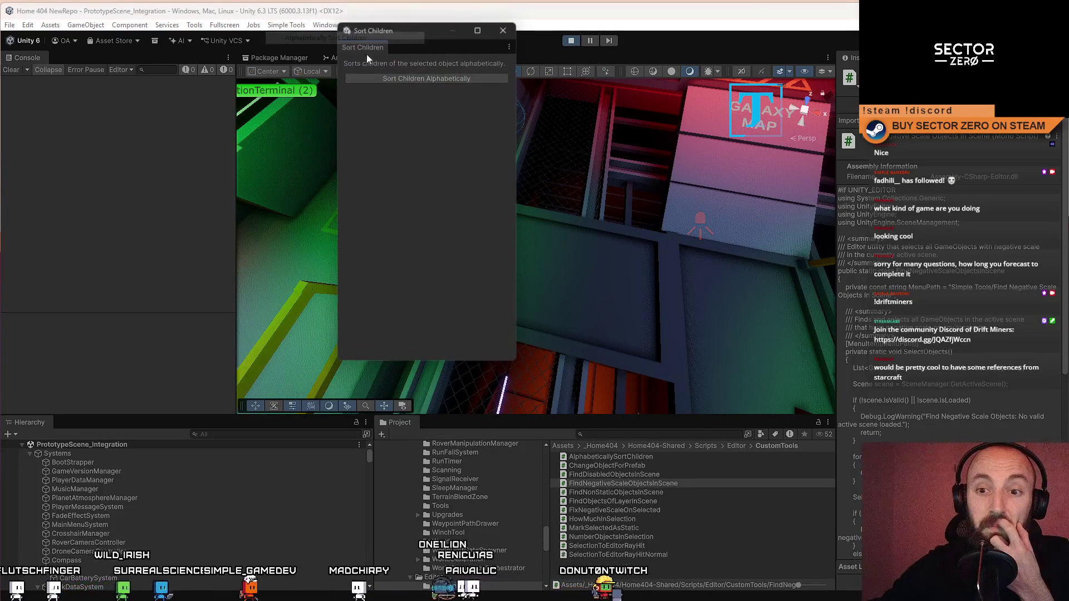
left_click(433, 79)
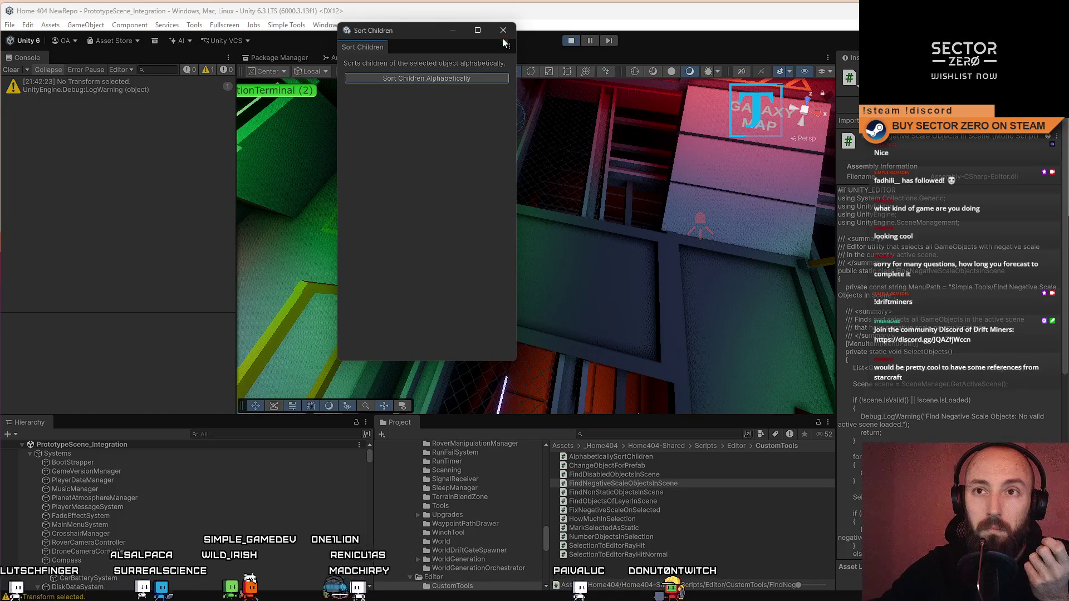
left_click(286, 24)
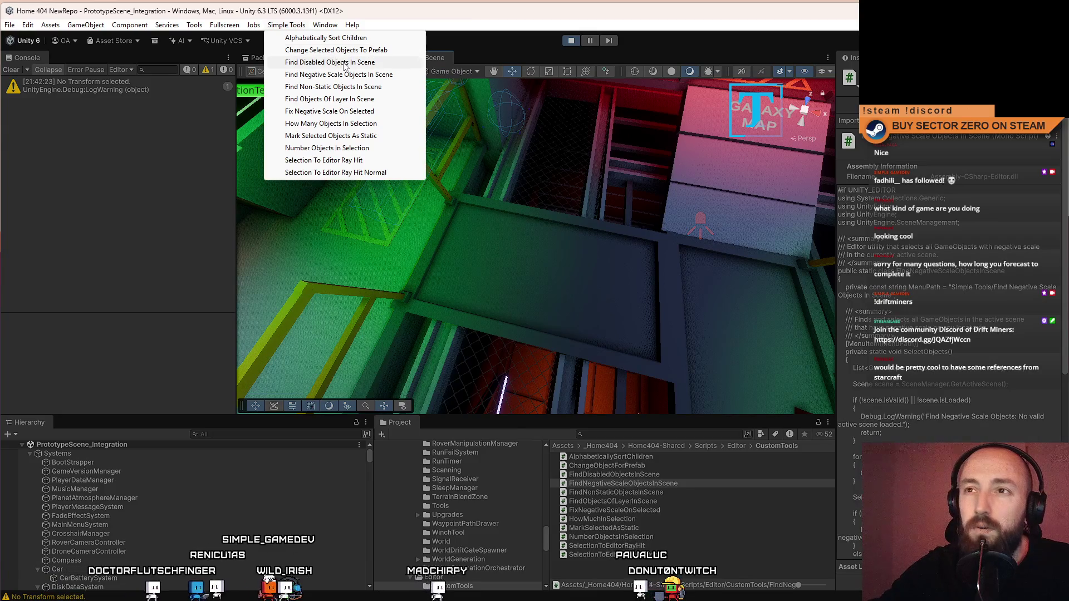
left_click(374, 66)
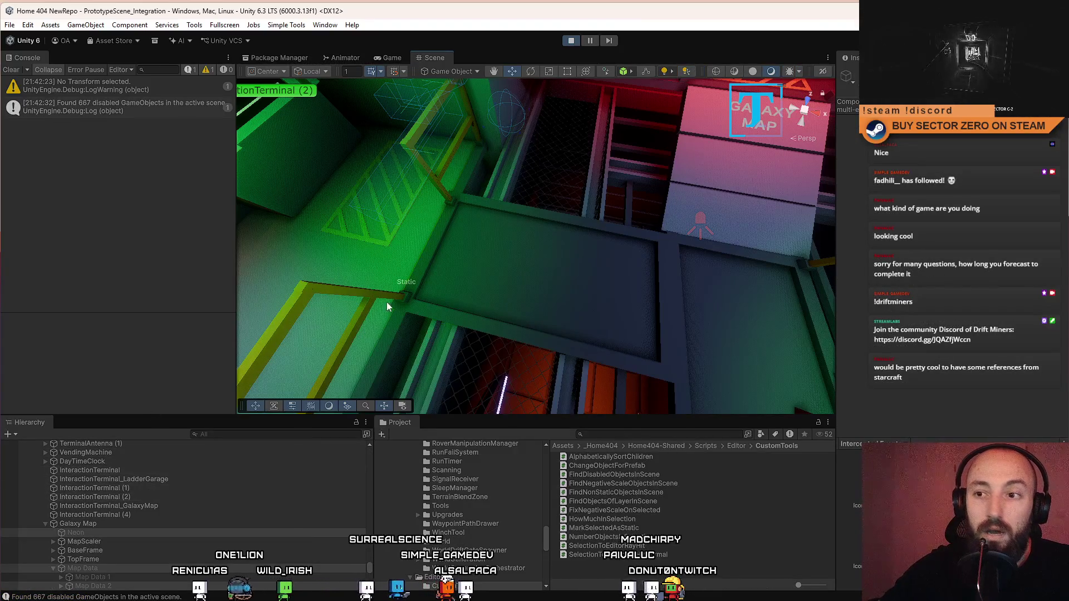
left_click(440, 184)
key("f")
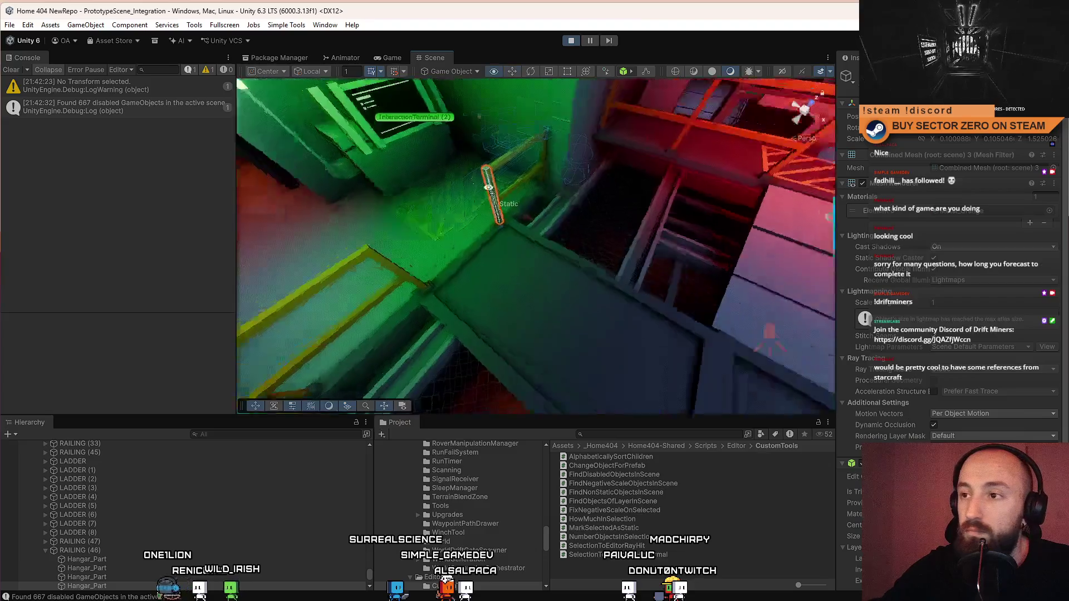
Step: Clear the console, rerun Find Disabled Objects In Scene for 667 results, then run Find Negative Scale Objects In Scene
left_click(307, 25)
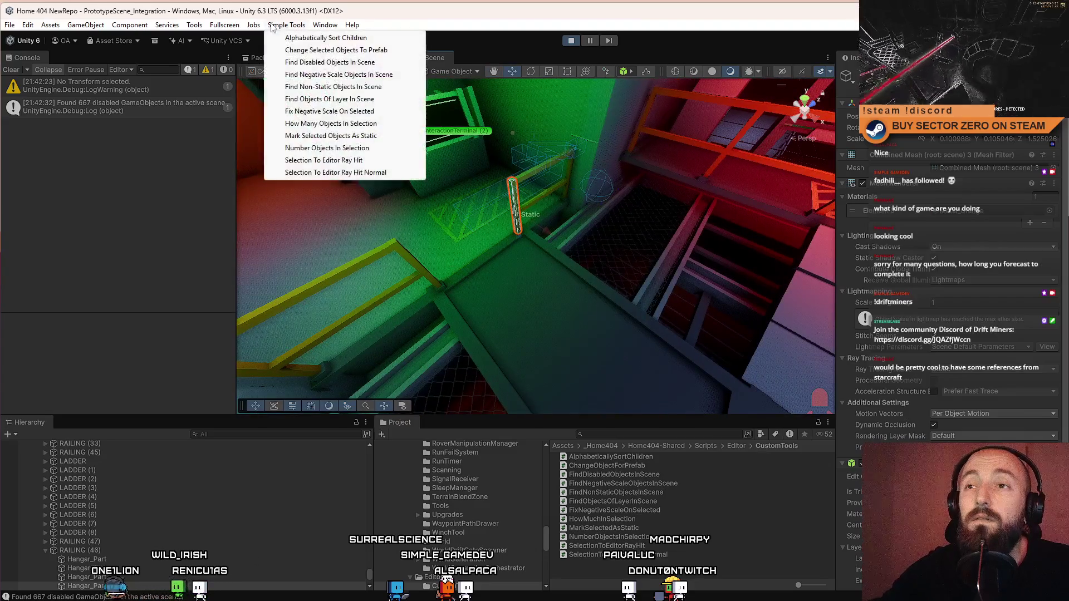
left_click(12, 69)
left_click(277, 26)
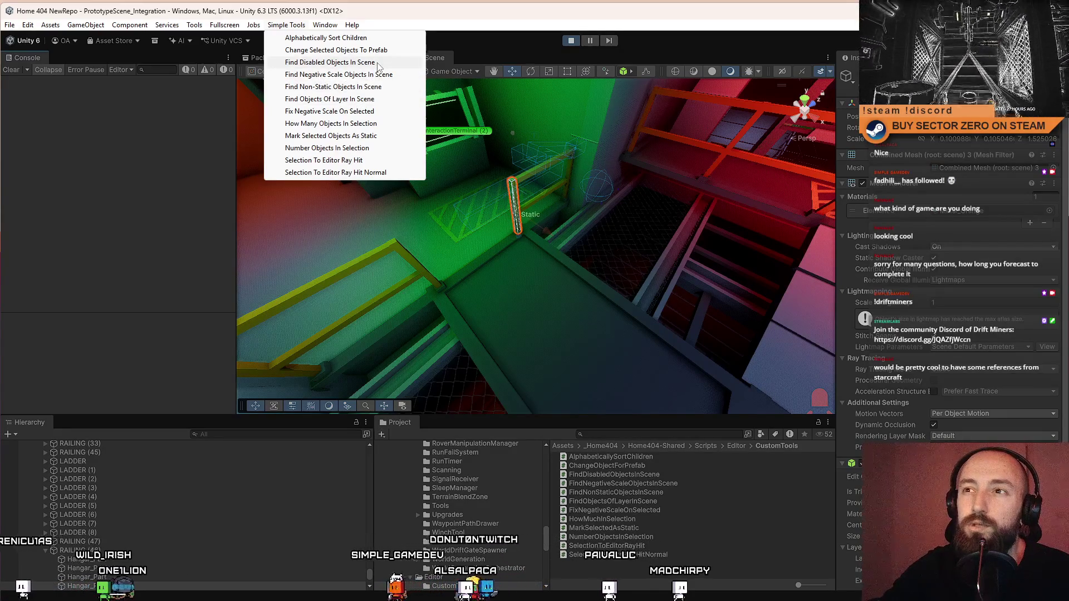
left_click(377, 63)
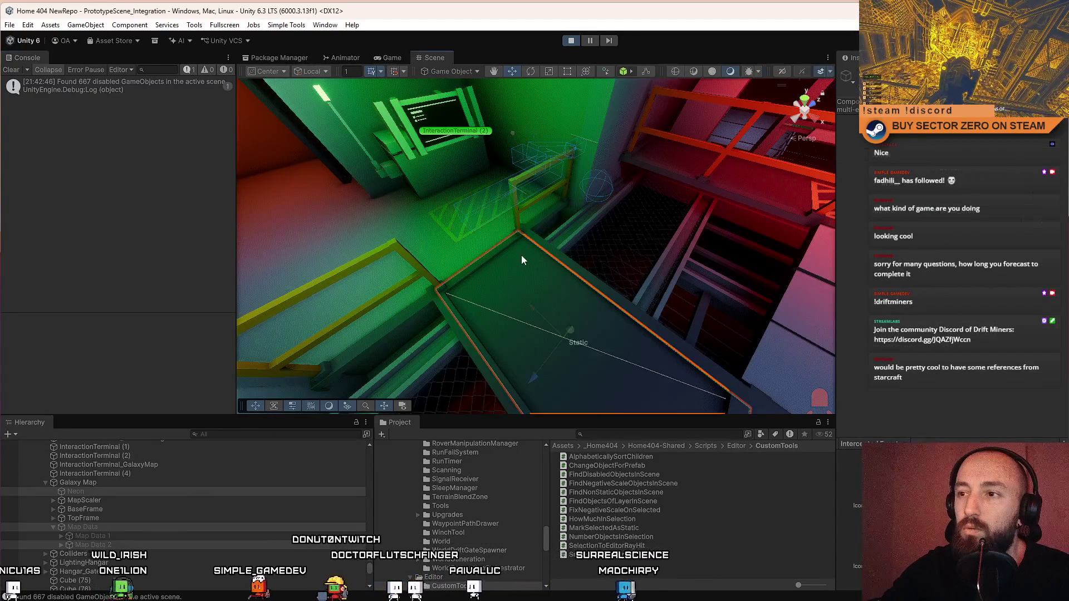
left_click(512, 209)
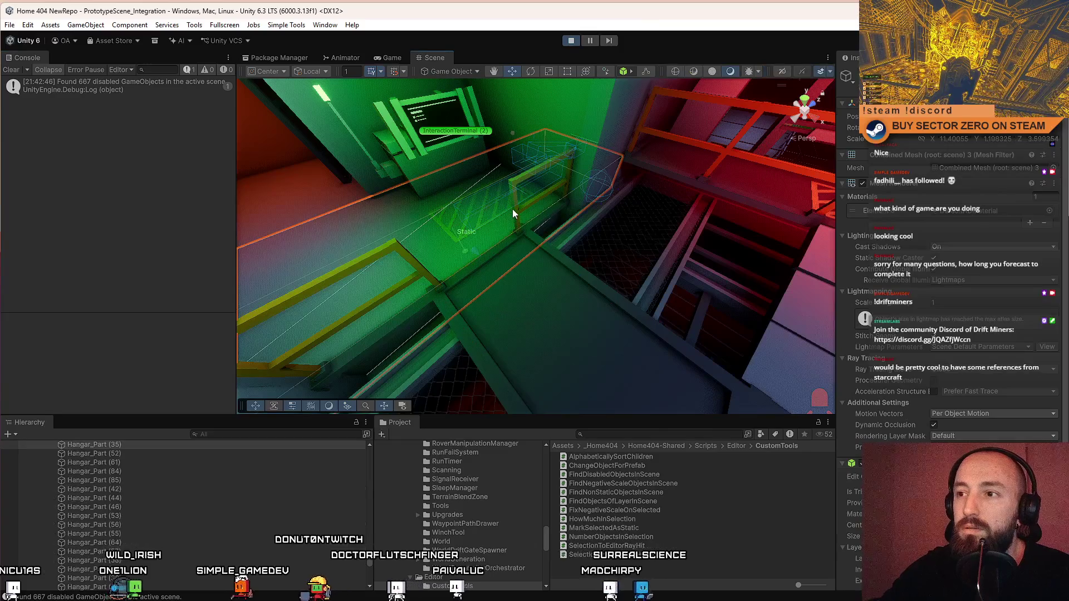
left_click(286, 25)
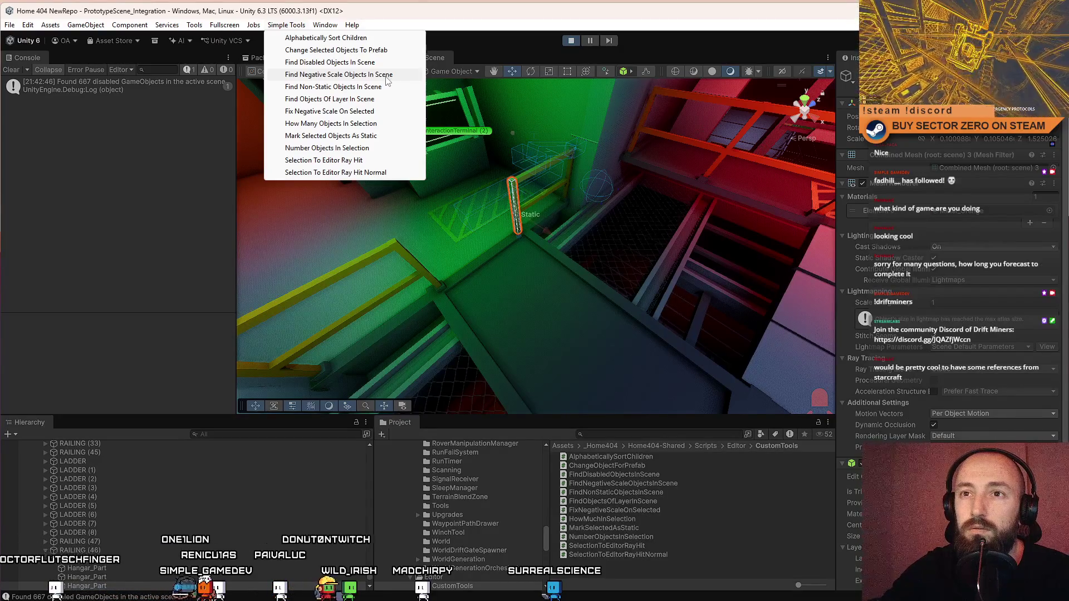
left_click(387, 76)
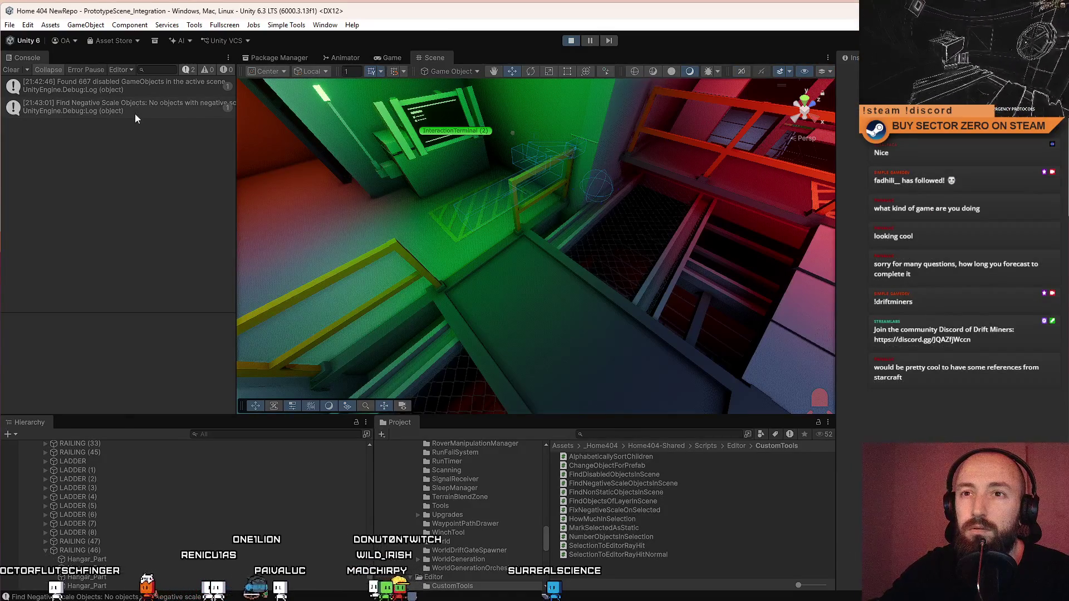
Step: Inspect the negative-scale log entry and add a new test cube to the scene
left_click(159, 108)
left_click(130, 25)
left_click(195, 25)
mouse_move(86, 25)
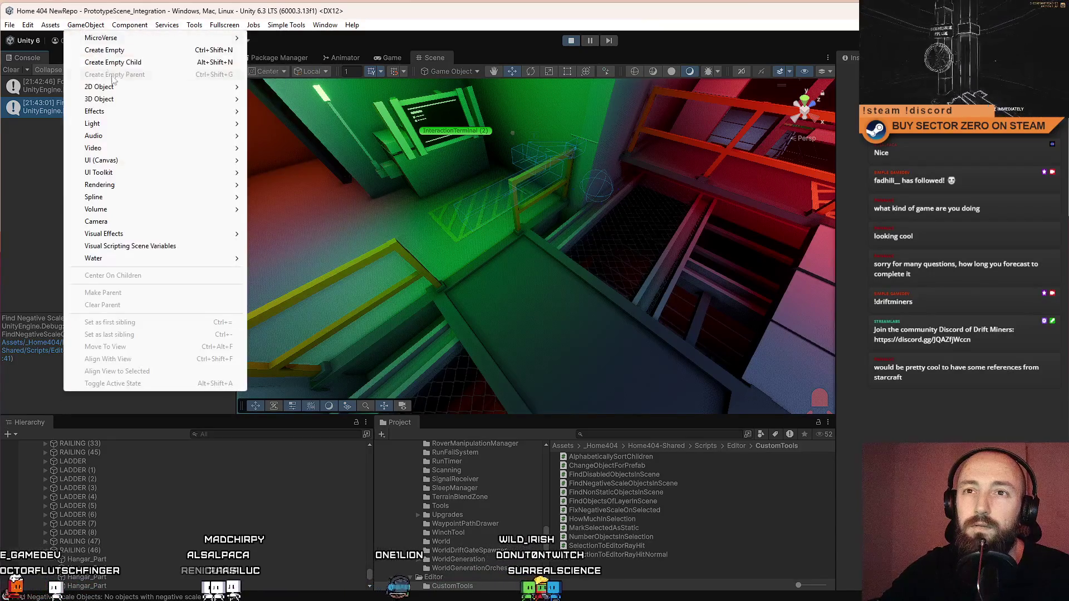
mouse_move(128, 98)
left_click(303, 98)
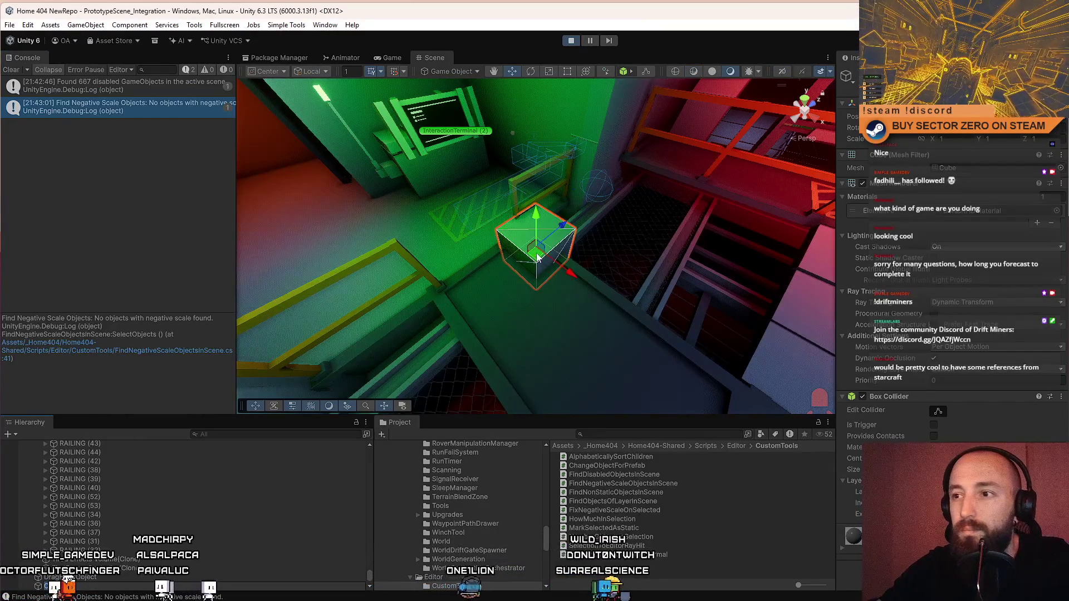
left_click_drag(536, 260, 588, 243)
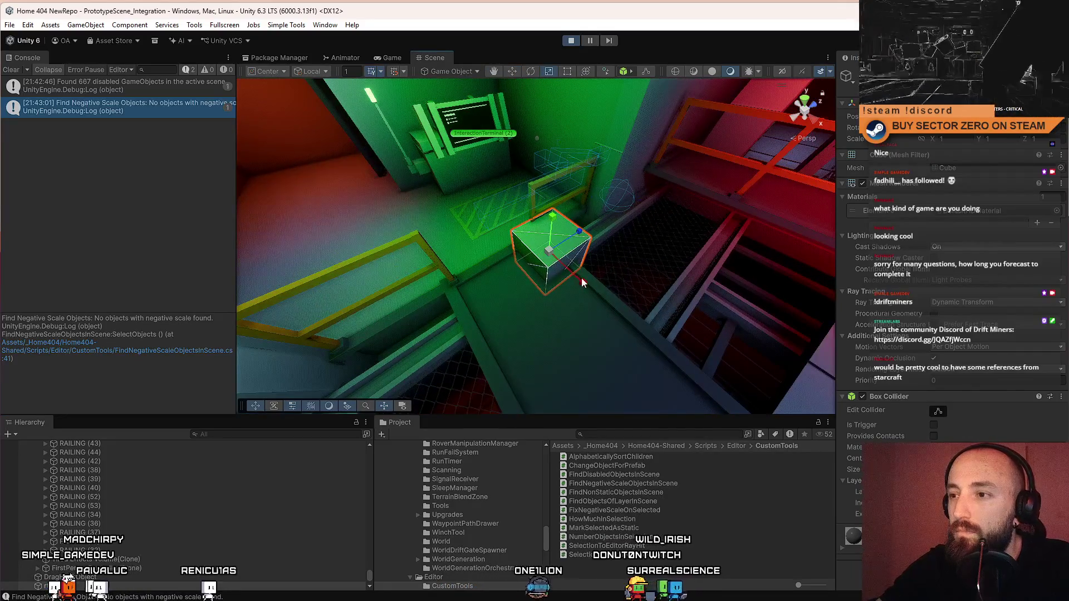
left_click(528, 341)
Step: Run Find Negative Scale Objects In Scene on the cube, clear the console, and delete the cube
left_click(10, 71)
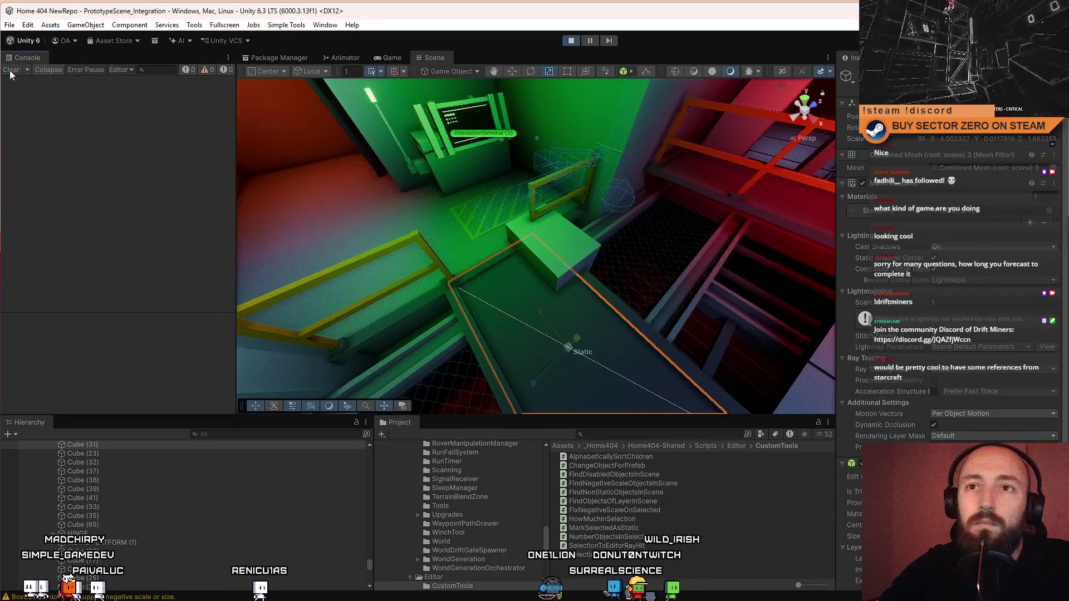
left_click(283, 25)
left_click(224, 466)
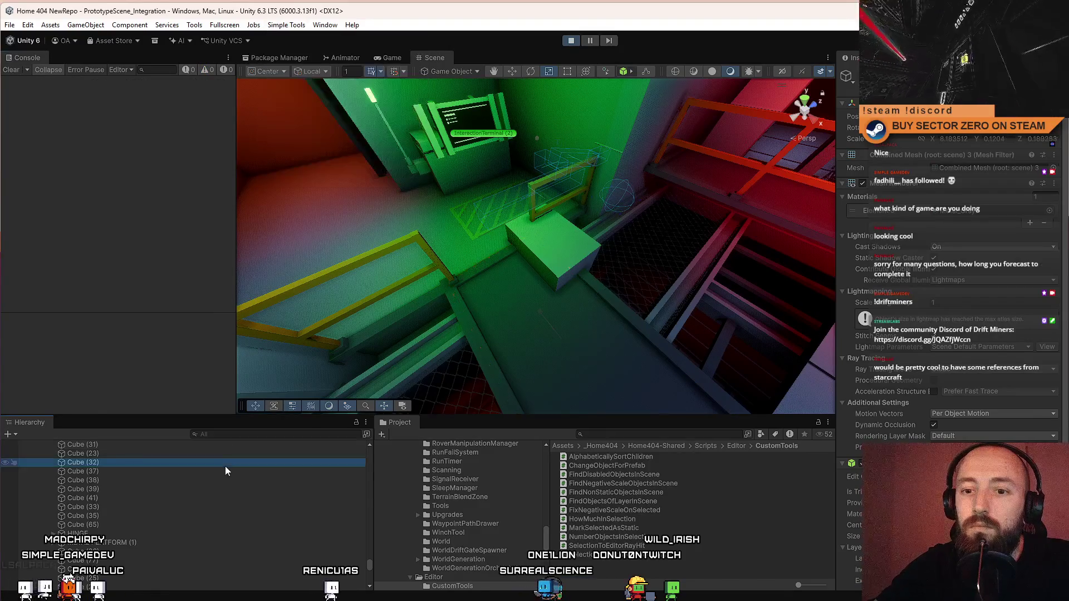
scroll(275, 489, "up", 5)
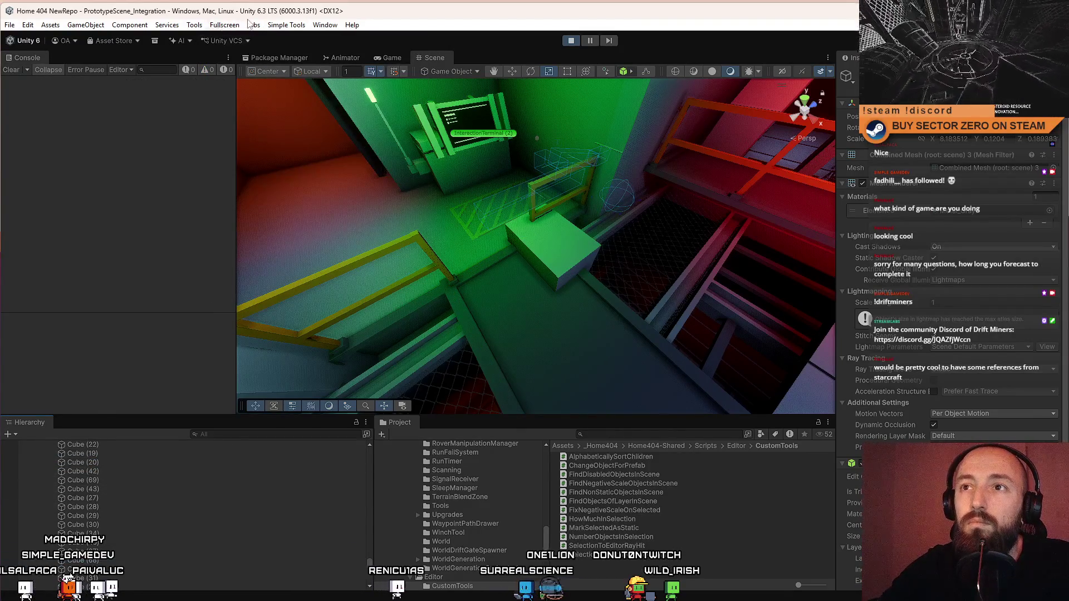
left_click(286, 26)
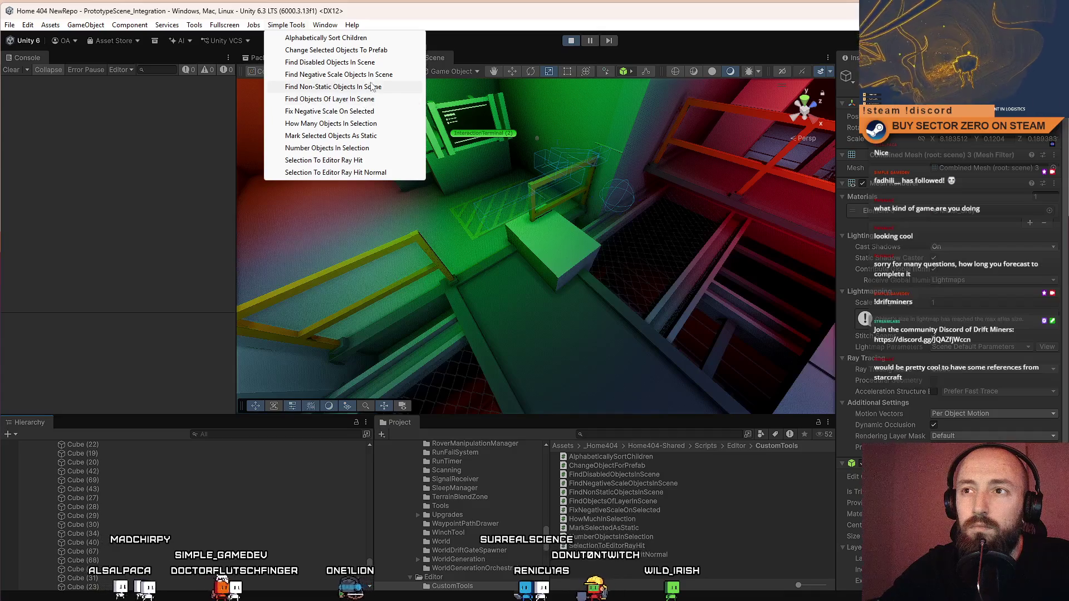
left_click(381, 78)
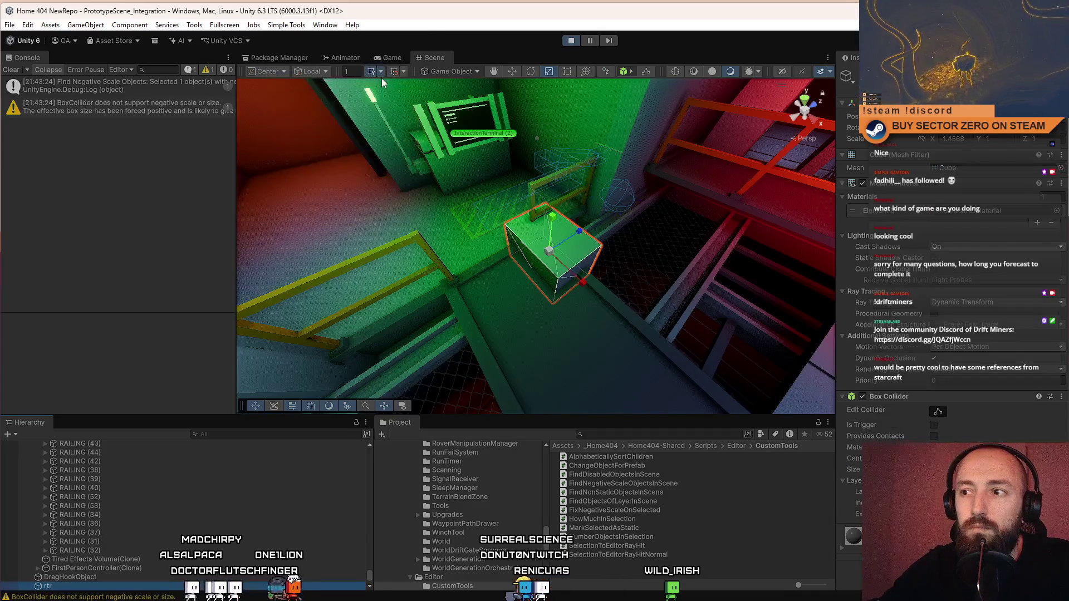
left_click(11, 69)
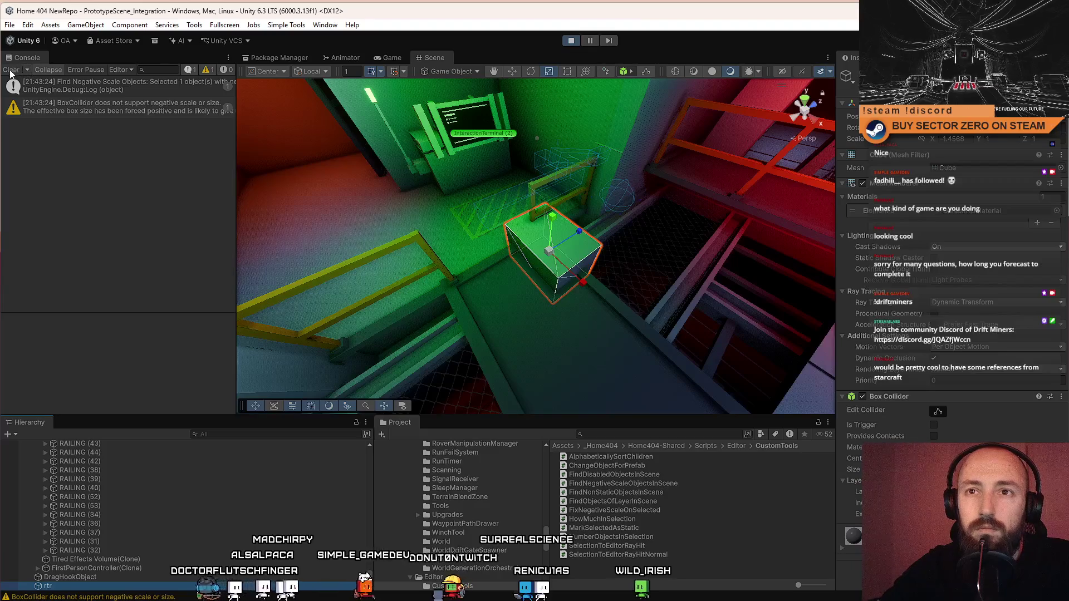
key("Delete")
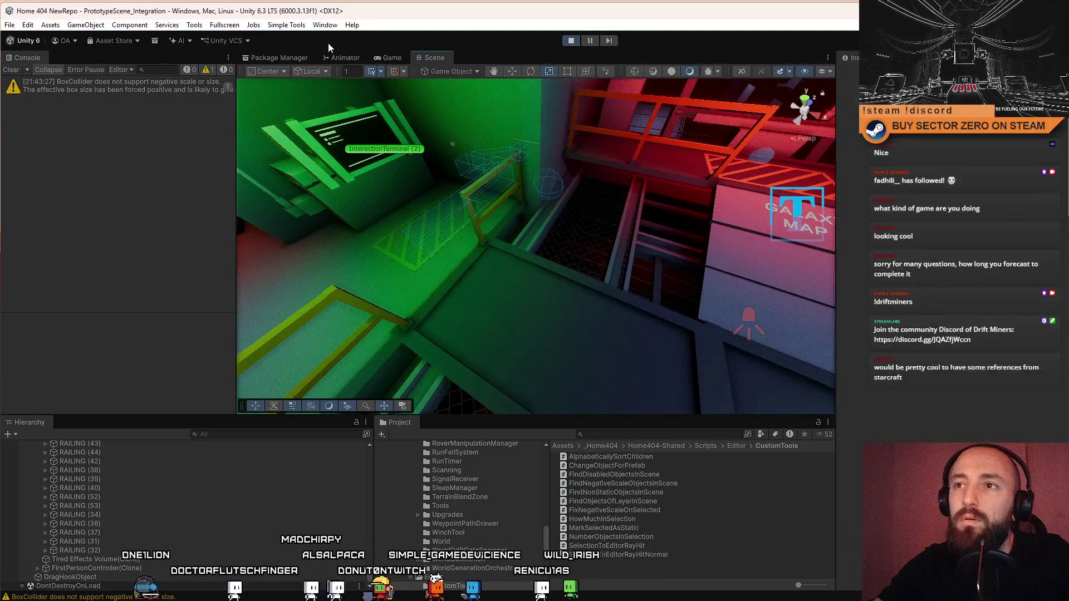
left_click(303, 26)
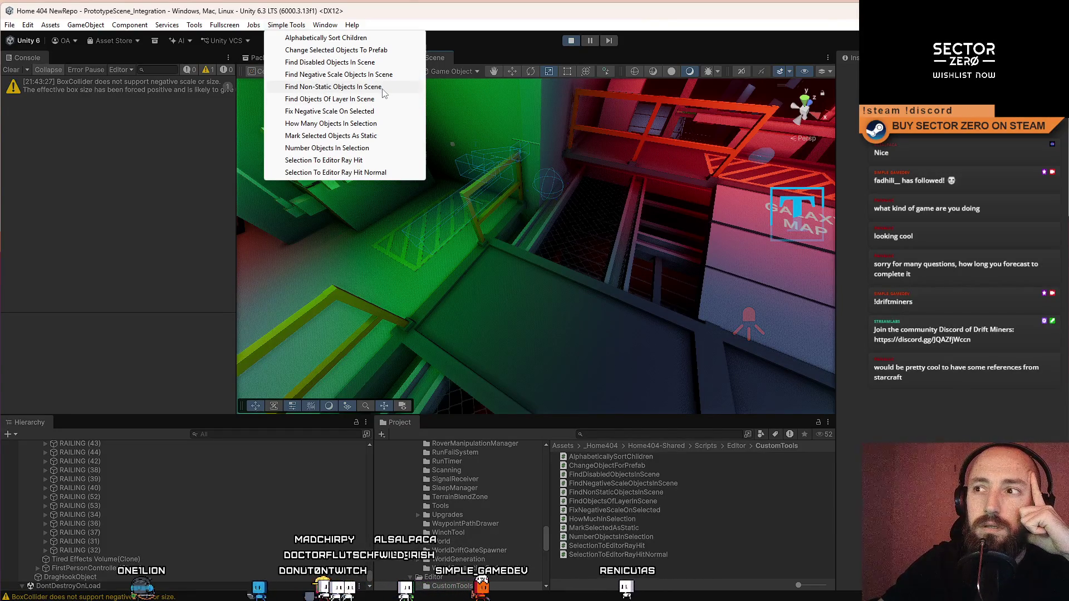
Step: Run Find Non-Static Objects In Scene to select 771 objects, then select just the galaxy map plate
left_click(383, 88)
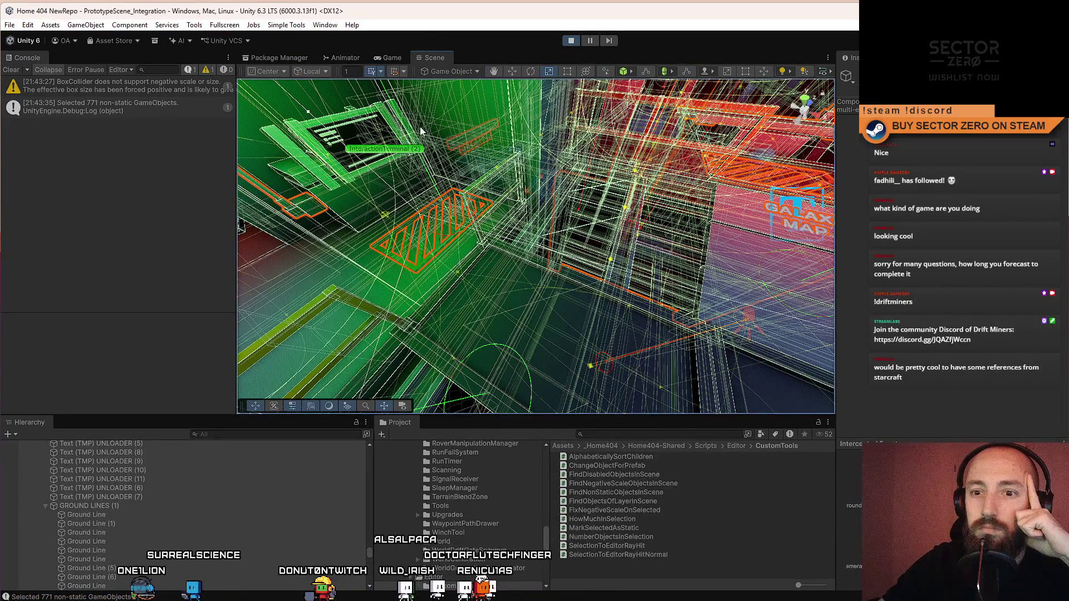
mouse_move(501, 137)
left_mouse_down()
mouse_move(759, 115)
mouse_move(680, 137)
mouse_move(597, 192)
left_mouse_up()
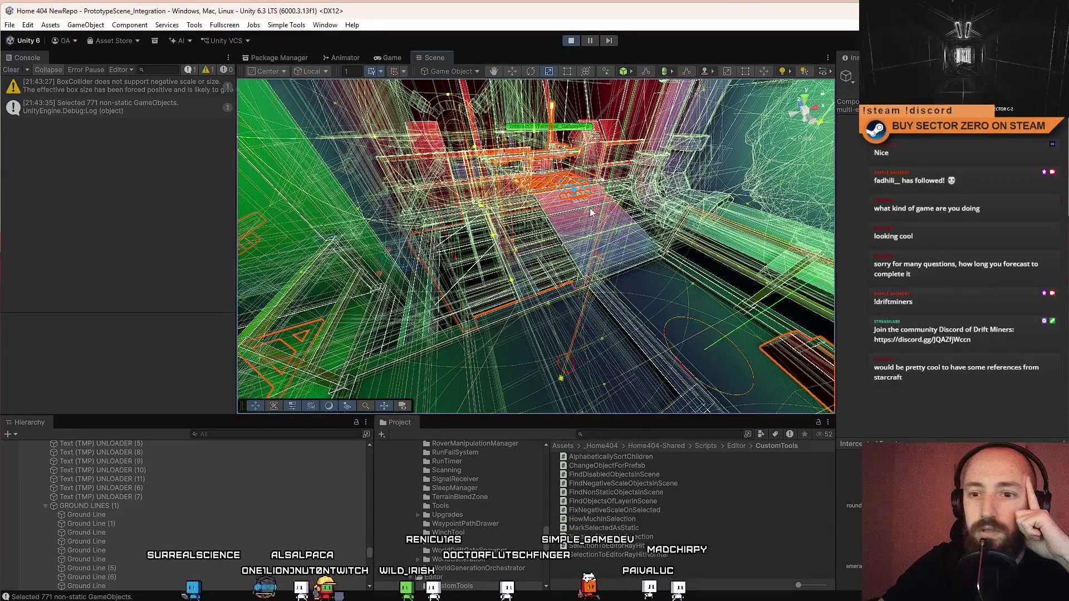
left_click(589, 208)
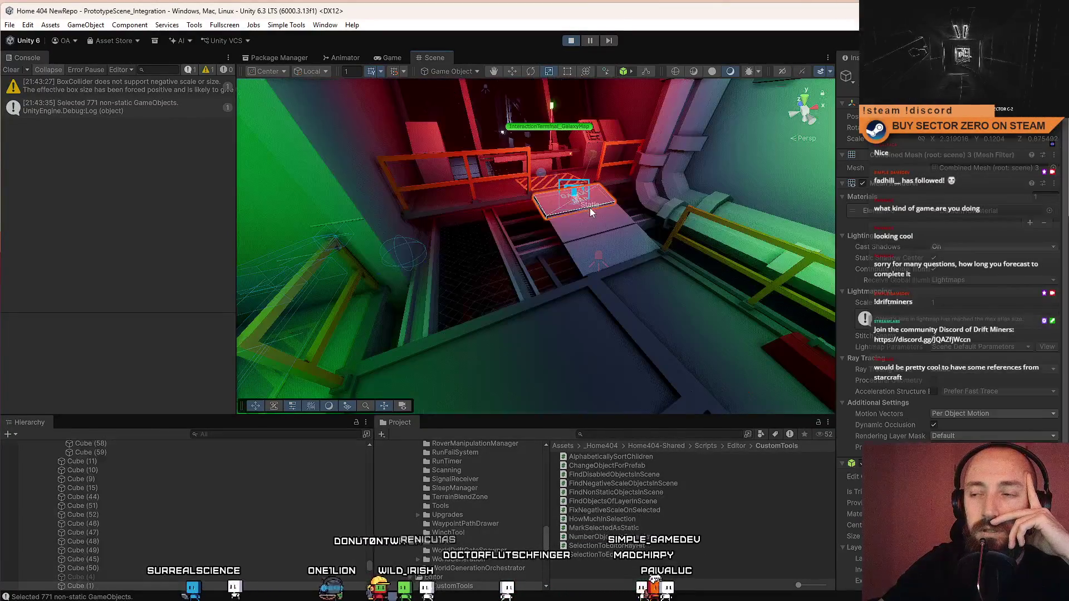
left_click(295, 25)
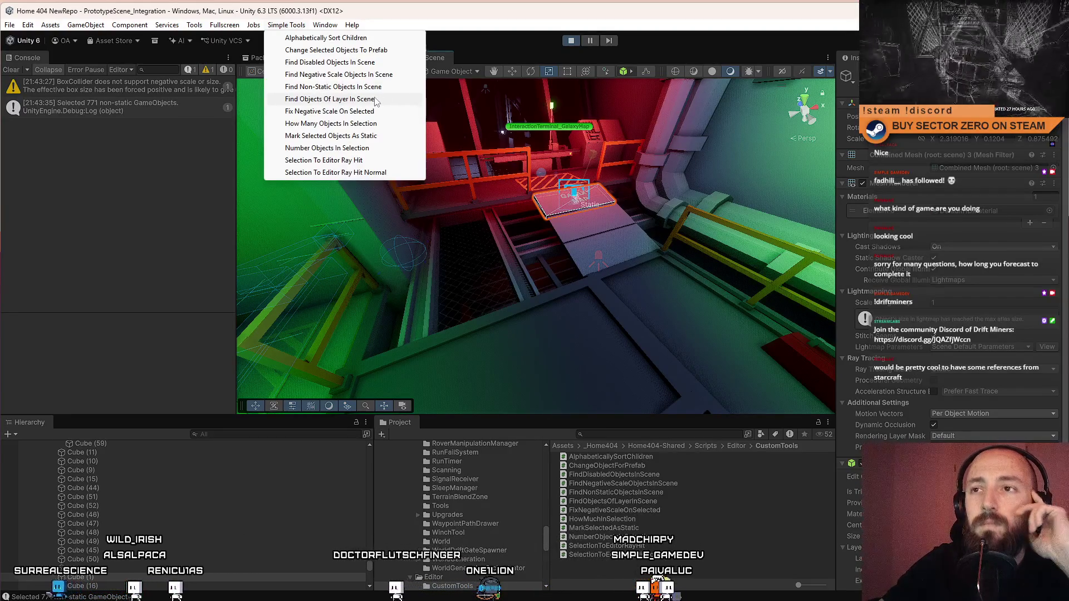
Step: Use Find Objects Of Layer with Layer set to Player to find 75 GameObjects, then close the window
left_click(376, 99)
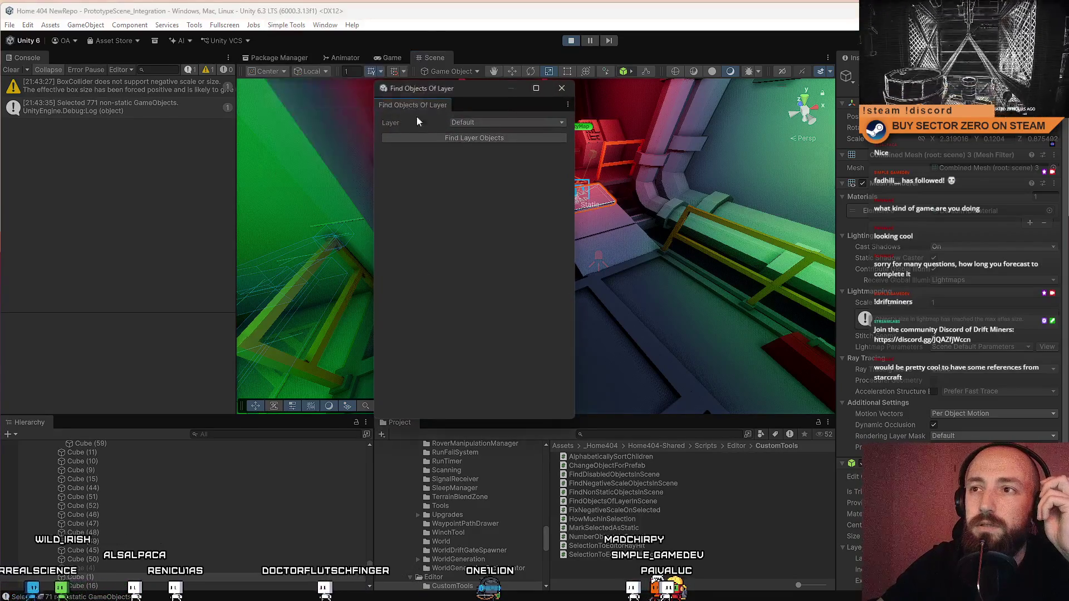
left_click(482, 123)
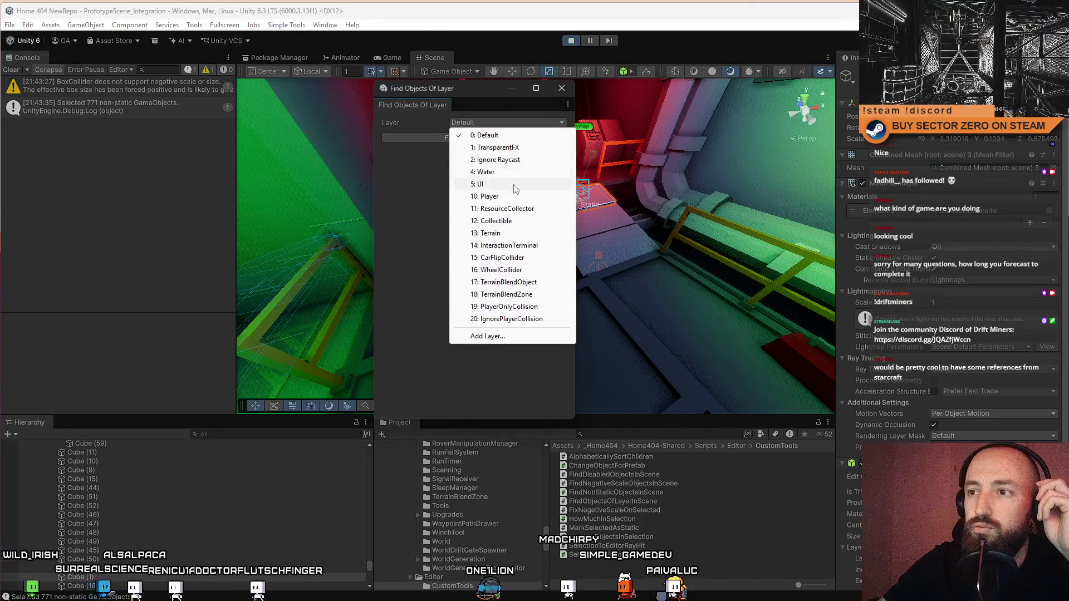
left_click(520, 197)
left_click(455, 139)
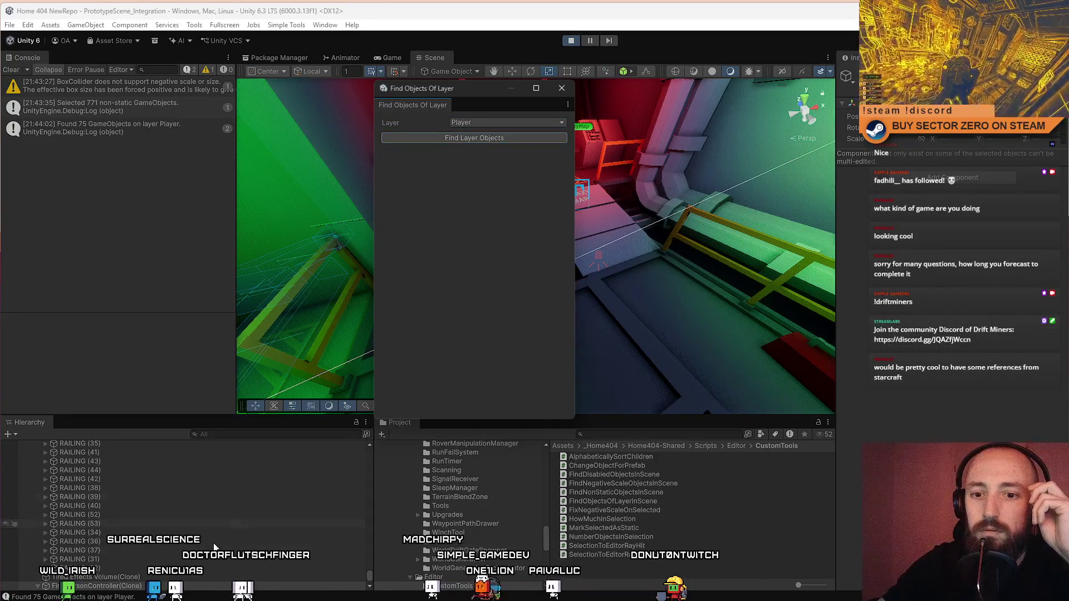
scroll(238, 527, "down", 5)
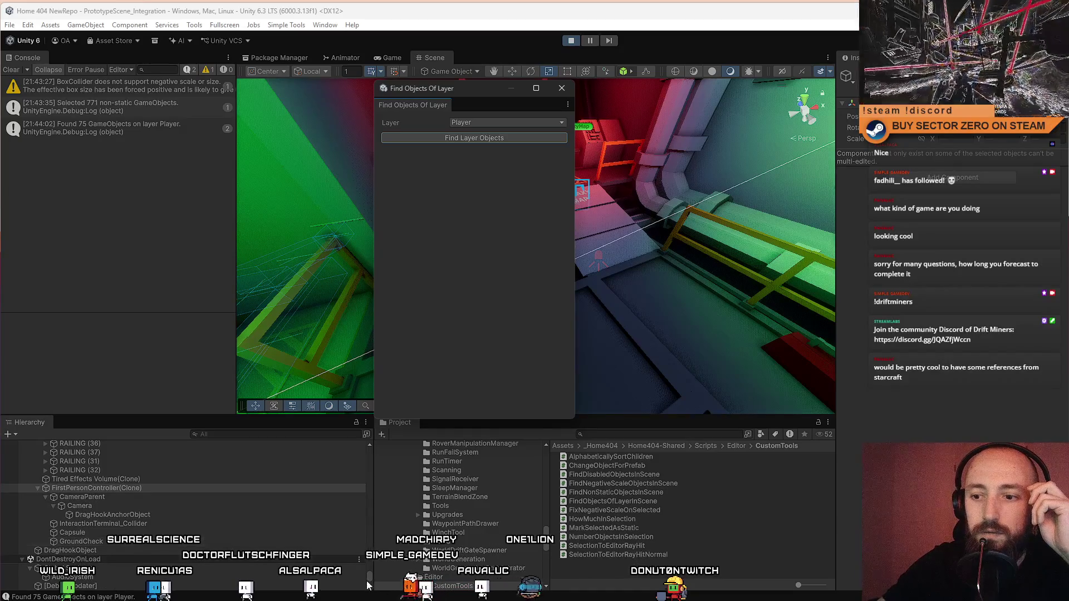
scroll(368, 586, "down", 10)
scroll(183, 515, "down", 10)
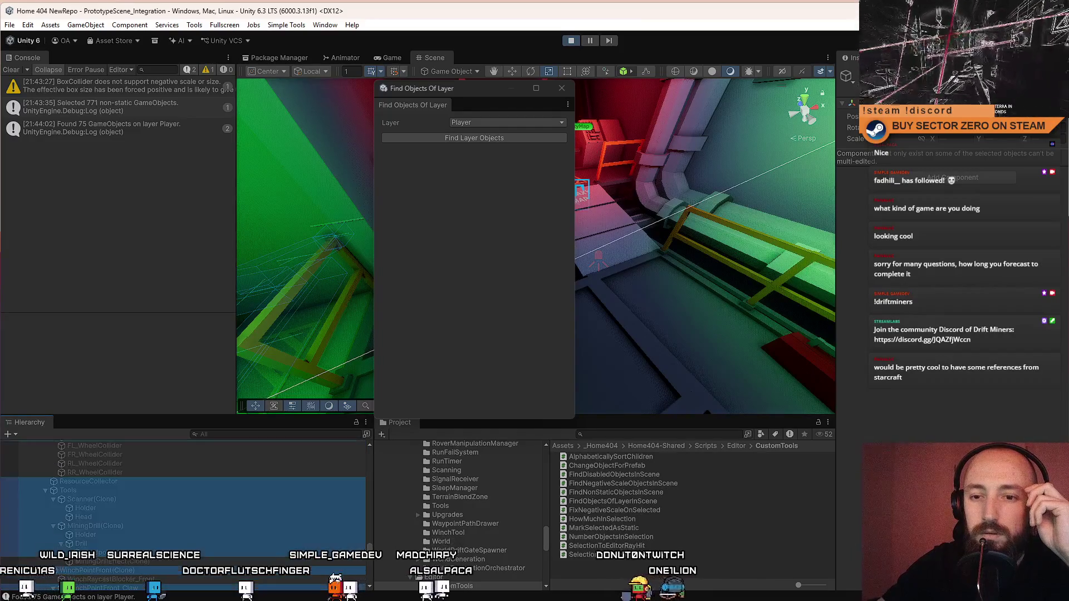
left_click_drag(369, 548, 377, 442)
left_click(561, 87)
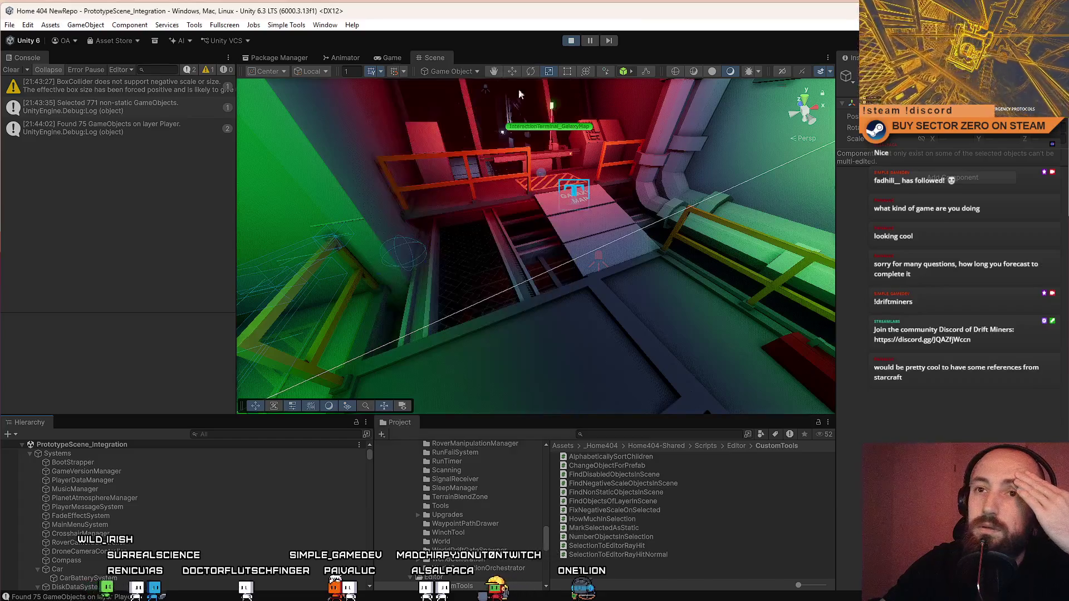
Step: Clear the console and add a new cube with its X scale dragged negative
left_click(11, 70)
left_click(325, 25)
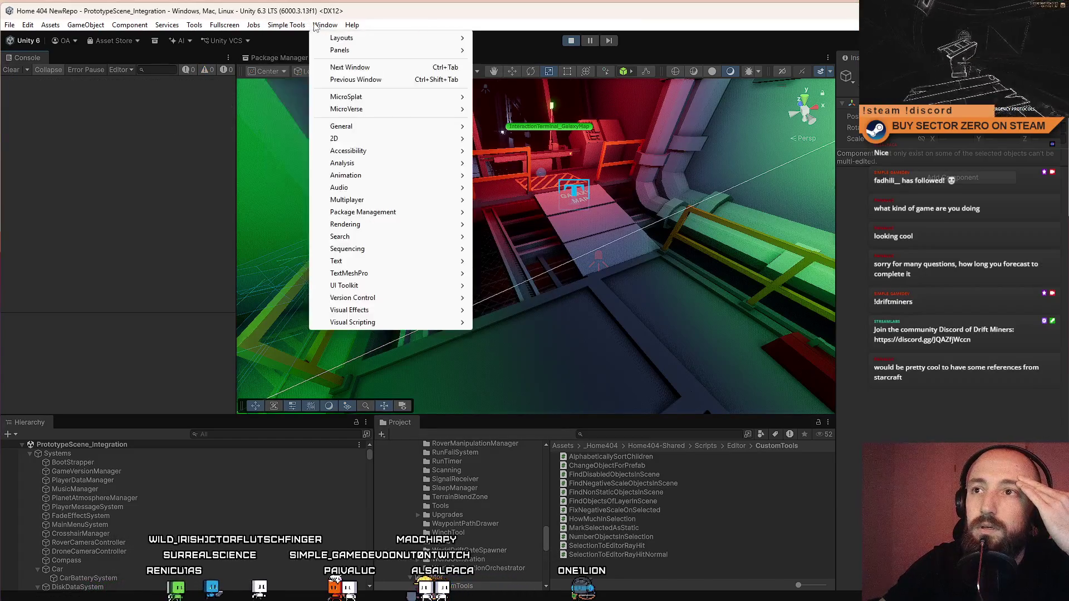
mouse_move(286, 25)
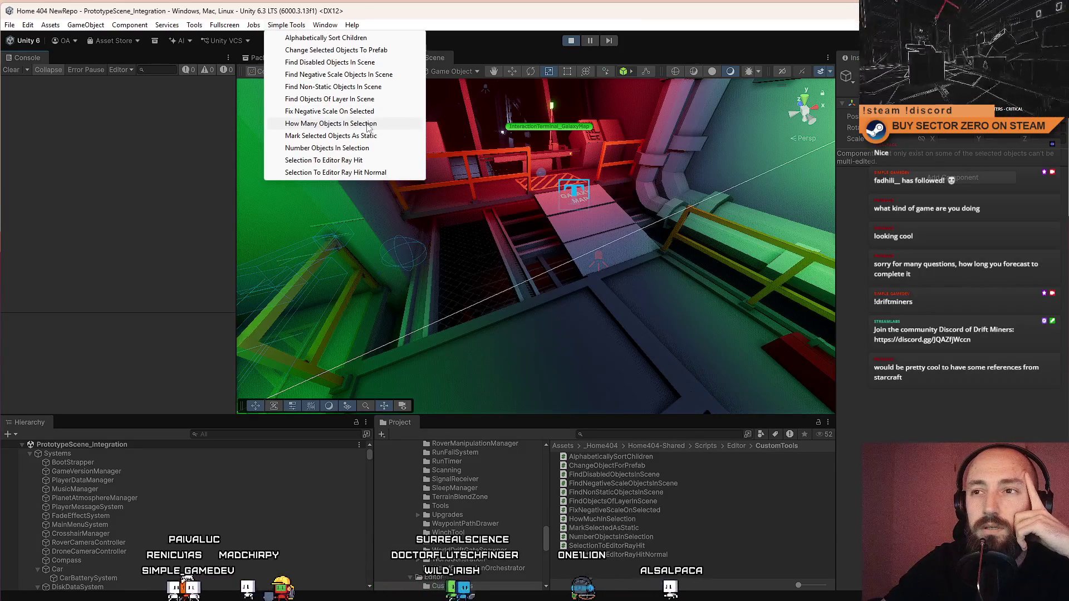
left_click(356, 123)
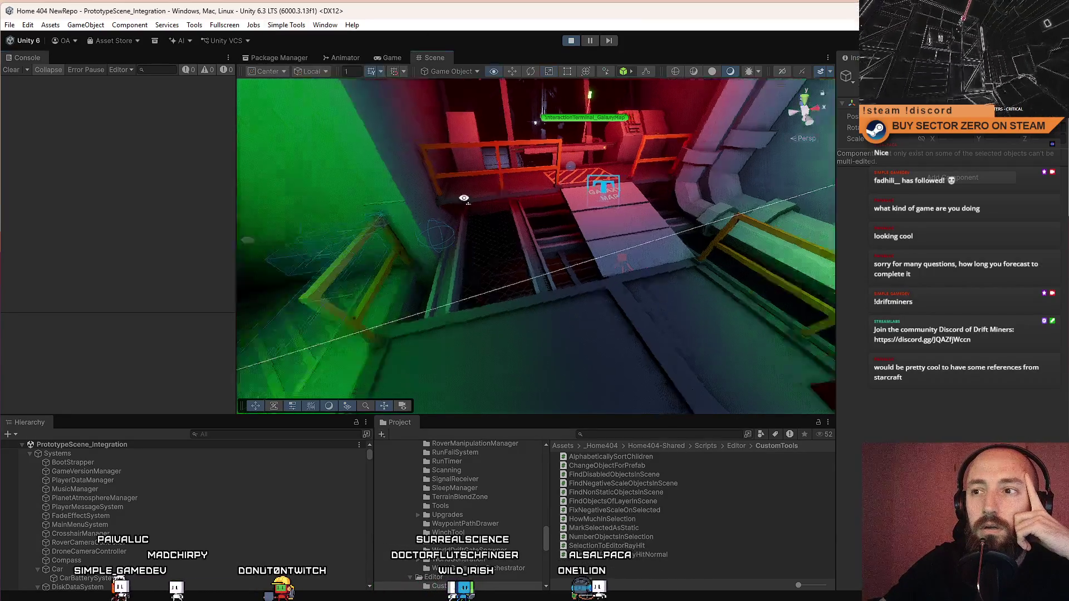
left_click(140, 28)
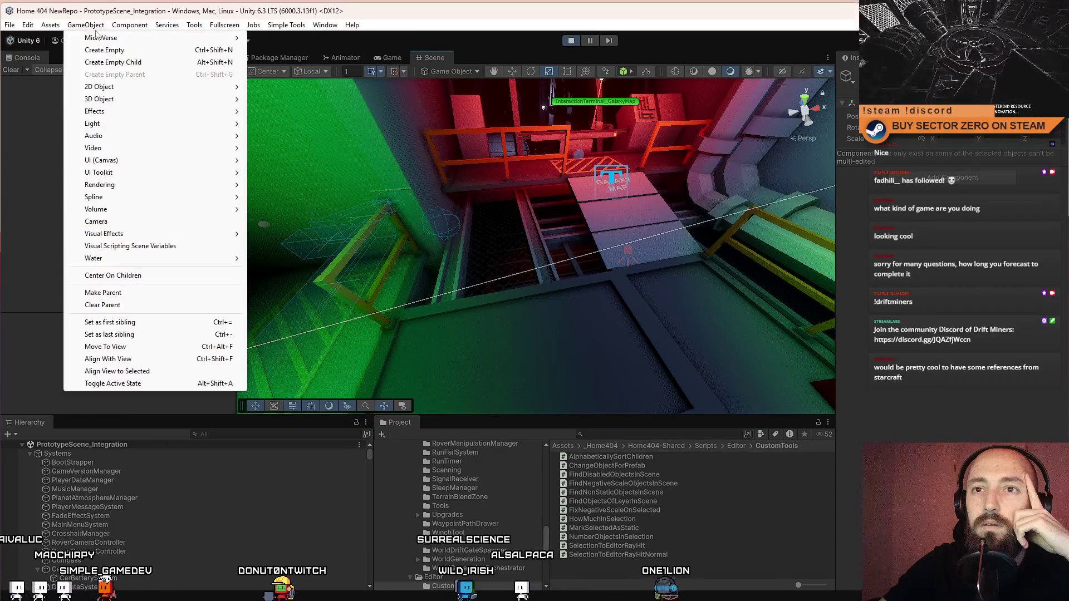
mouse_move(106, 98)
left_click(264, 99)
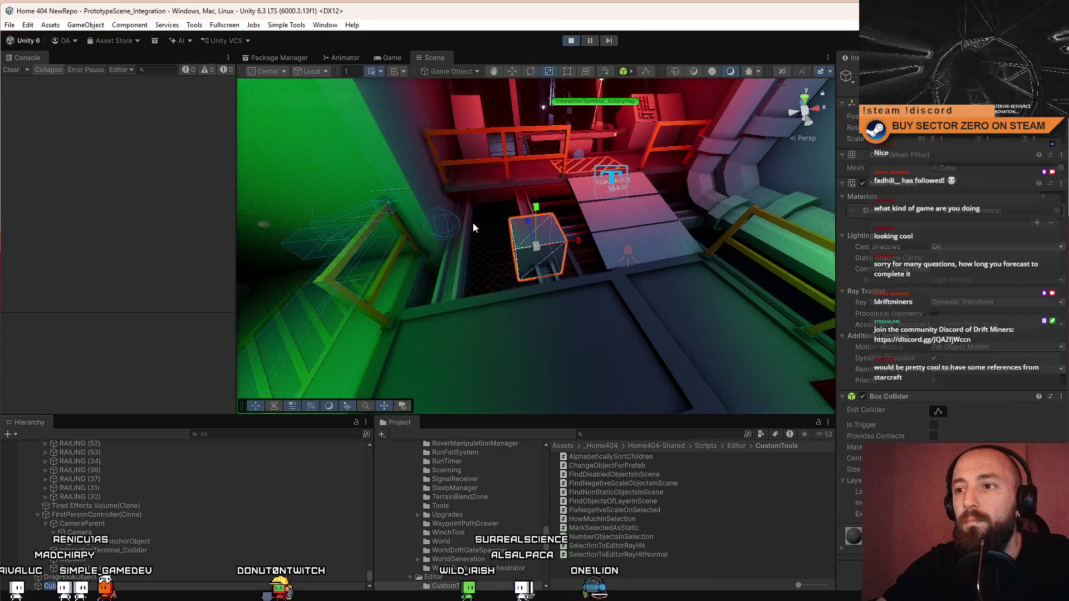
left_click_drag(568, 240, 520, 245)
Step: Run Fix Negative Scale On Selected on the cube, then delete the cube and clear the console
left_click(286, 25)
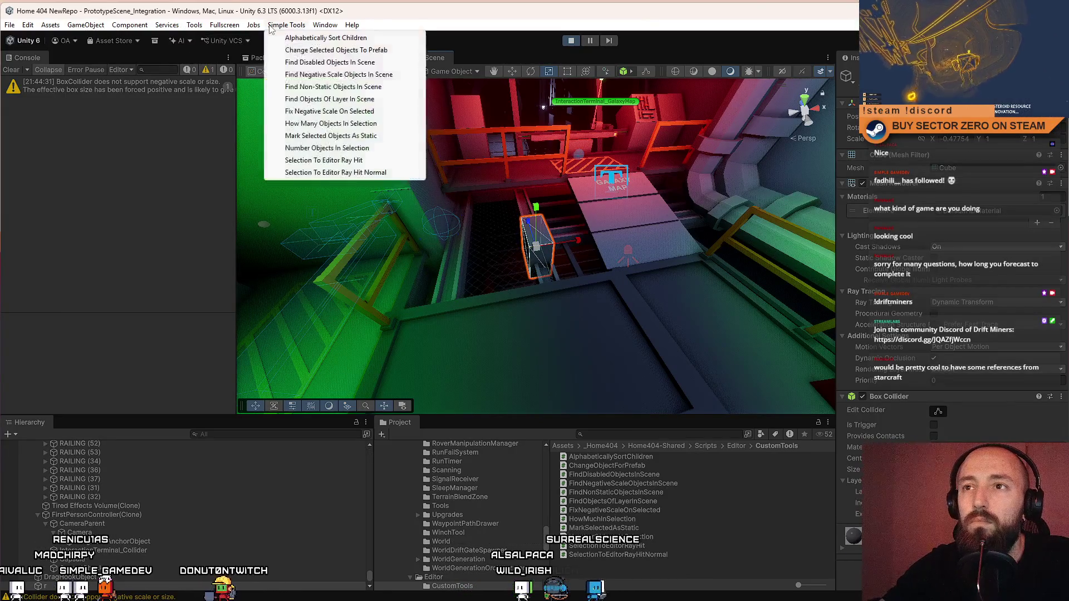
left_click(351, 115)
left_click(470, 157)
left_click(516, 106)
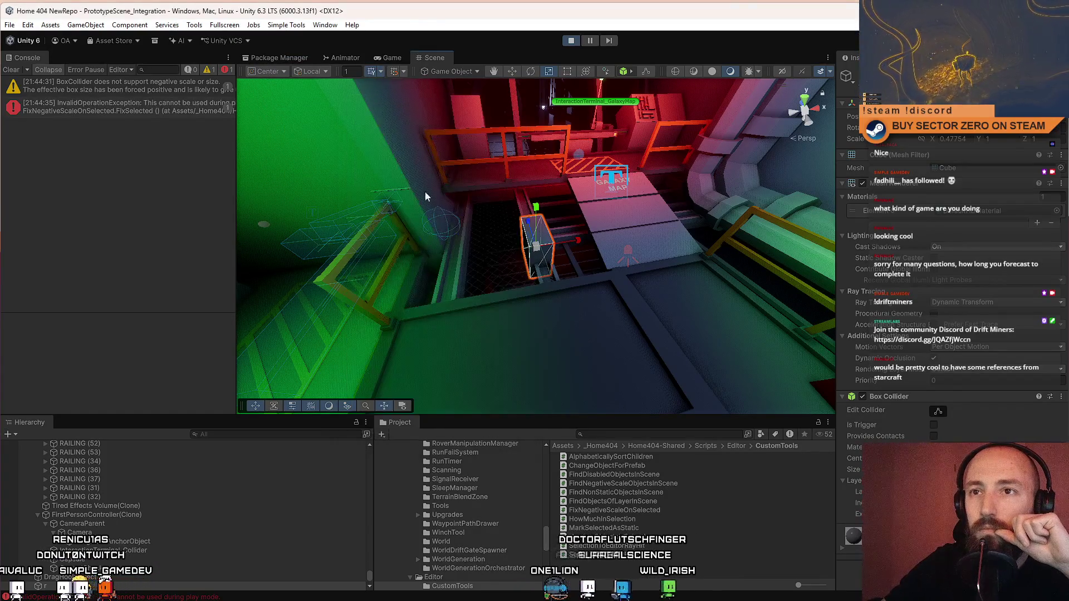
key("Delete")
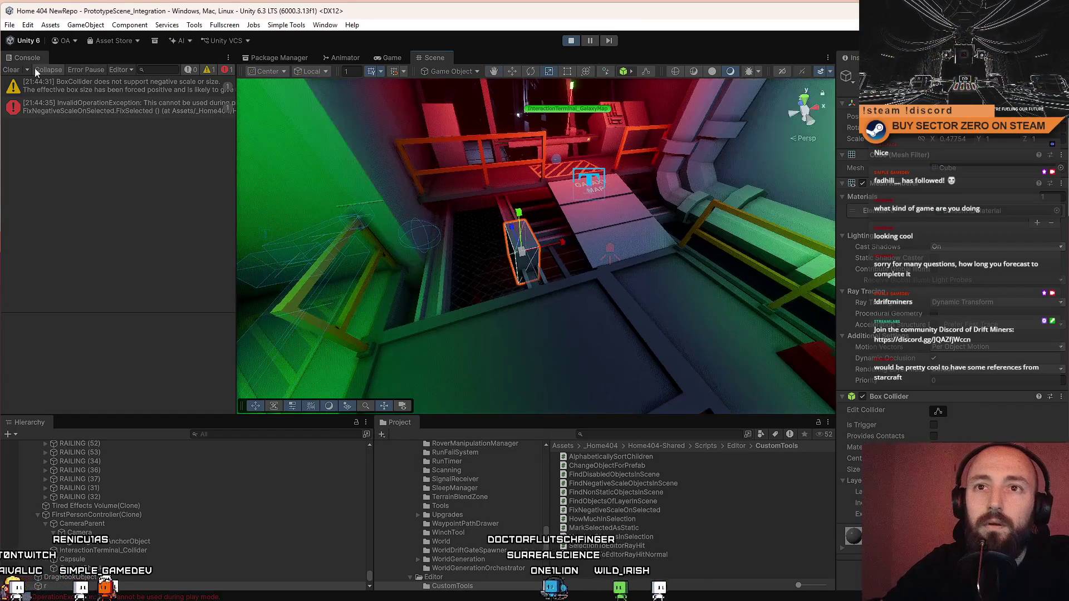
left_click(36, 68)
Step: Select the railing and hangar parts in the scene via the context menu
left_click(286, 25)
right_click(618, 252)
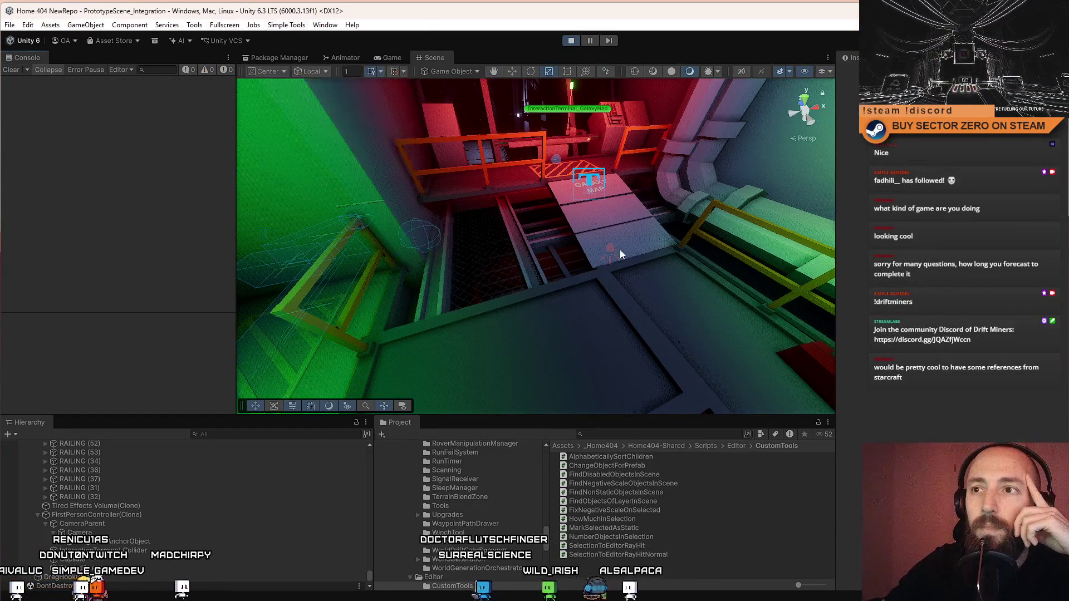
left_click(647, 316)
left_click(301, 24)
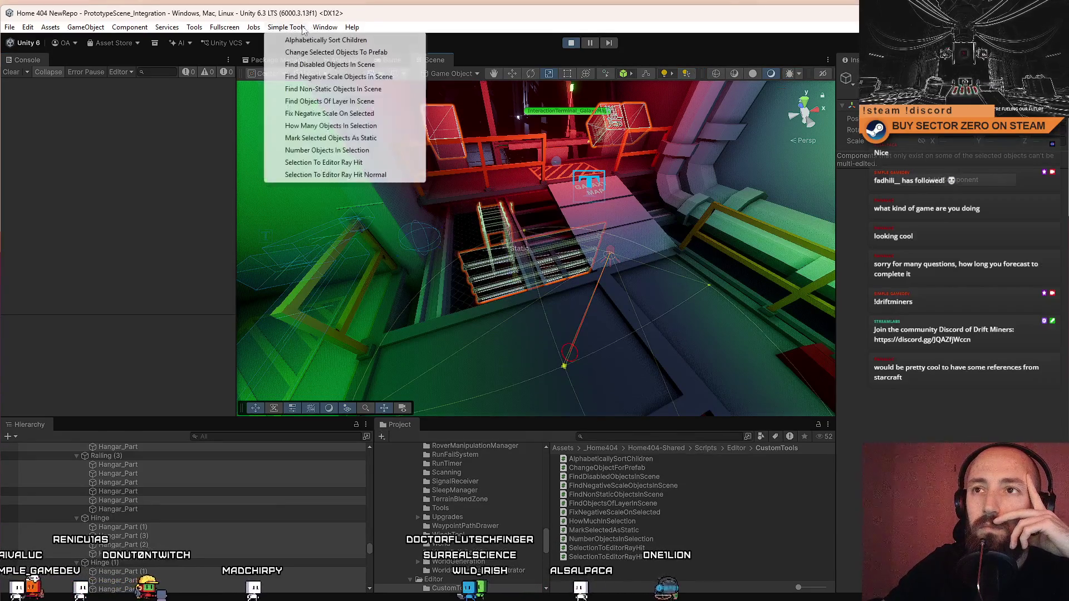
Step: Count the current selection (190 objects), then select and frame a single pipe
left_click(364, 126)
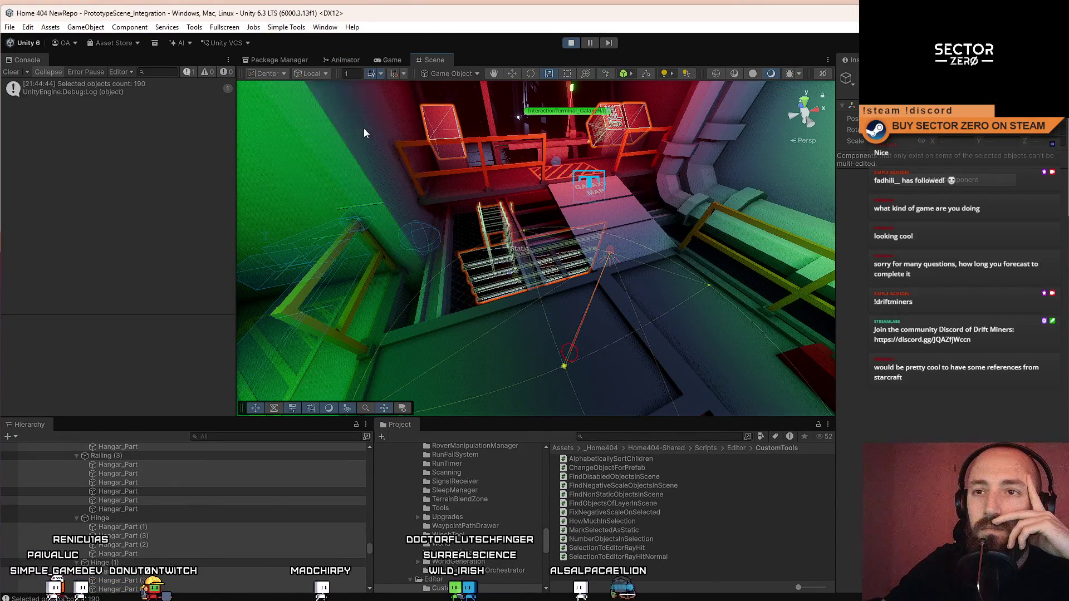
left_click(445, 331)
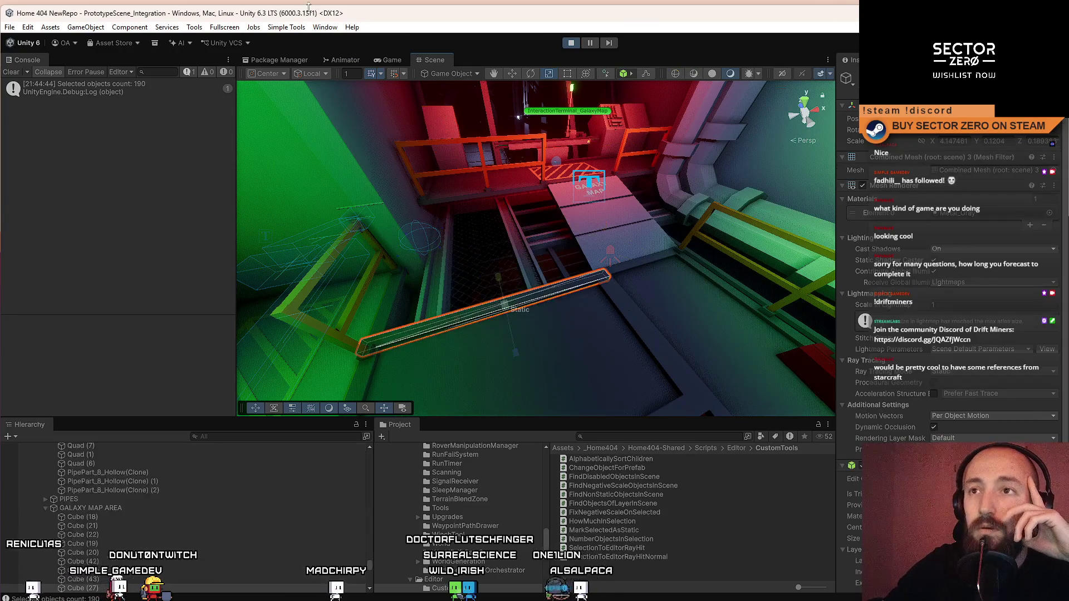
left_click(286, 26)
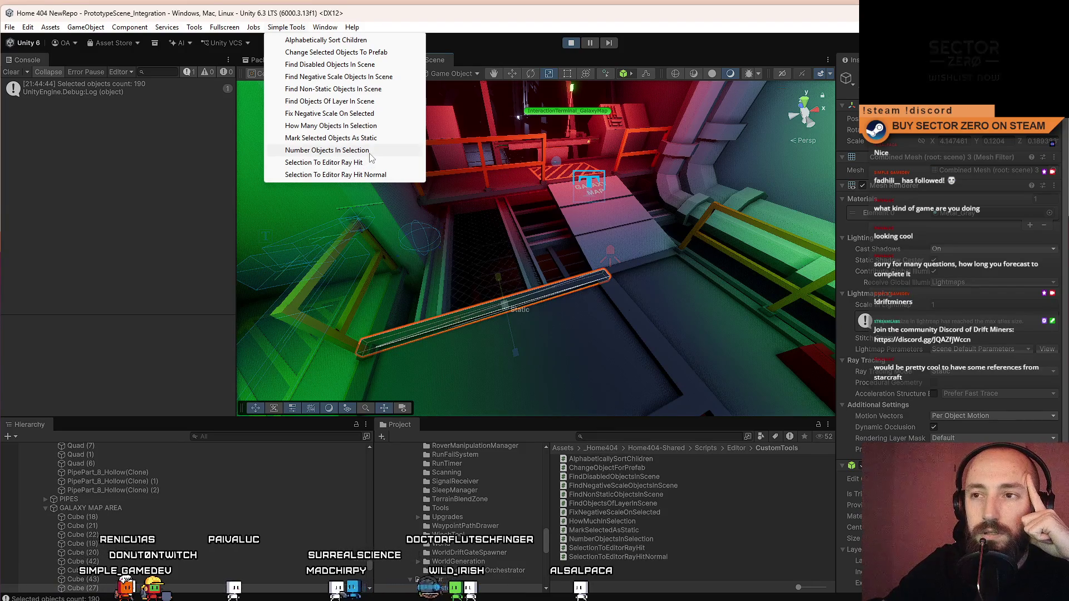
left_click(370, 154)
key("f")
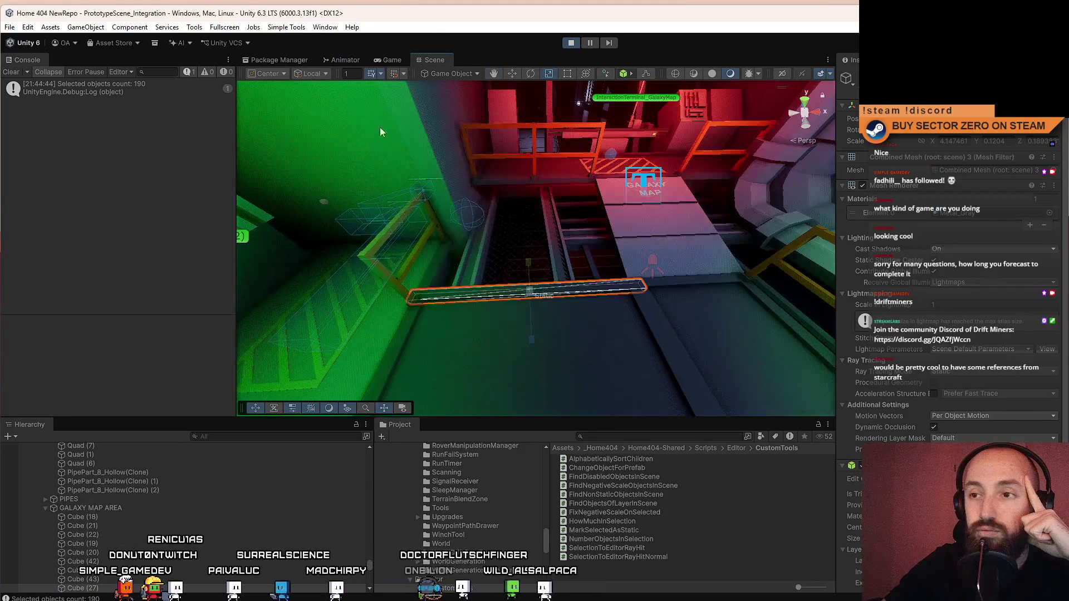
Step: Add a new cube, frame it, and select Cube (1) through Cube (8) in the Hierarchy
left_click(224, 27)
mouse_move(86, 27)
mouse_move(167, 101)
left_click(274, 102)
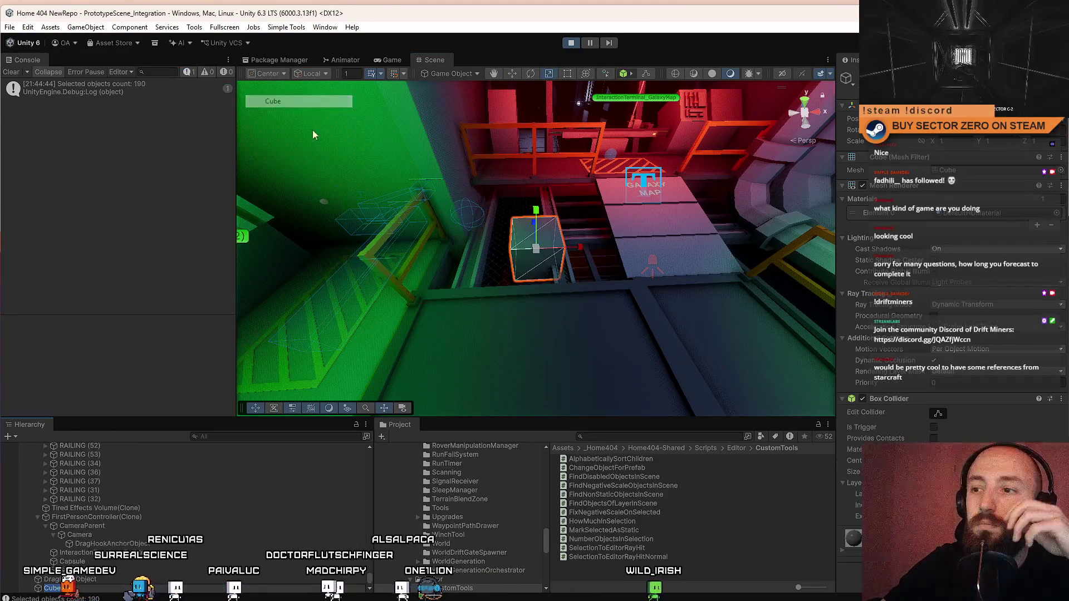
key("f")
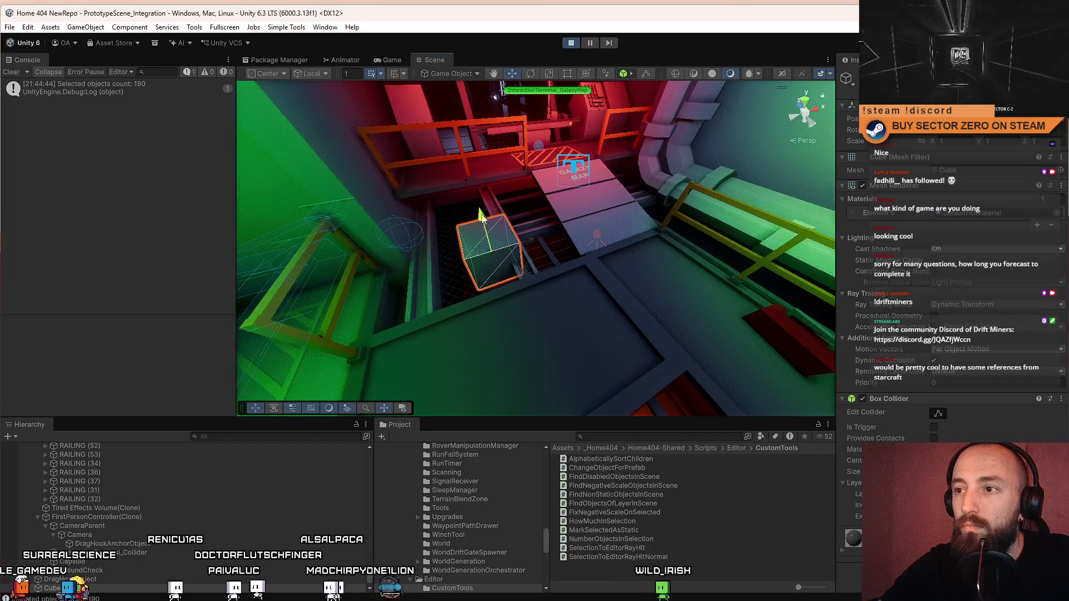
scroll(111, 530, "down", 2)
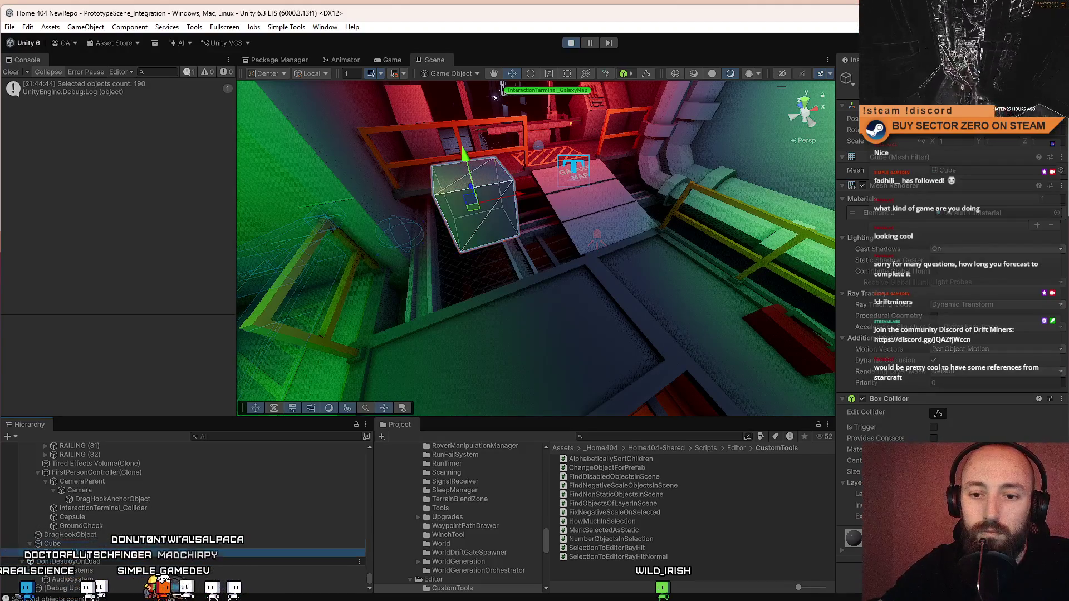
scroll(106, 543, "down", 1)
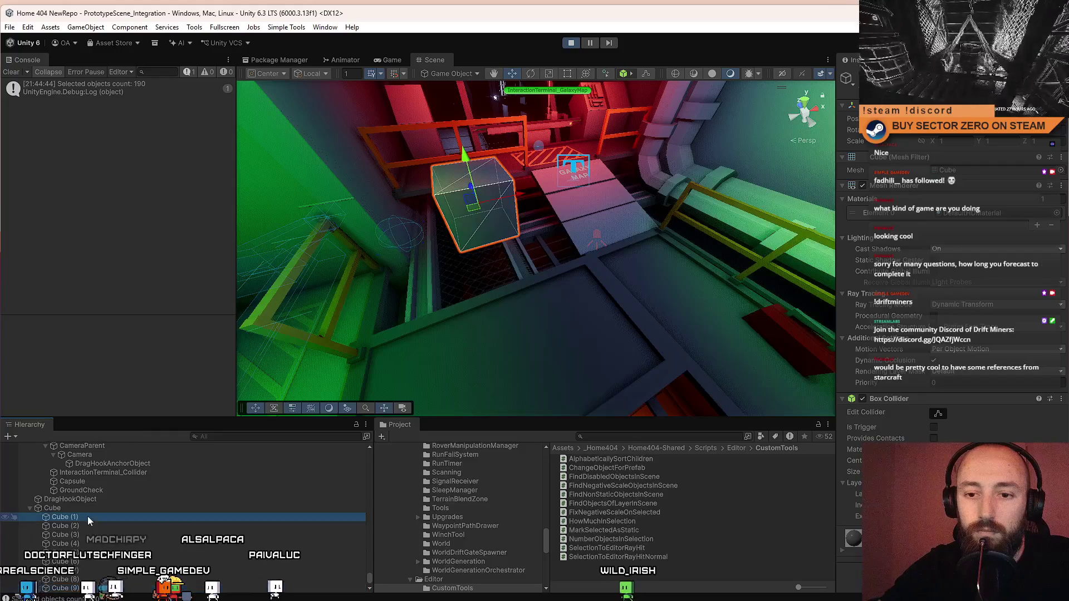
left_click(88, 517, "shift")
scroll(92, 560, "down", 2)
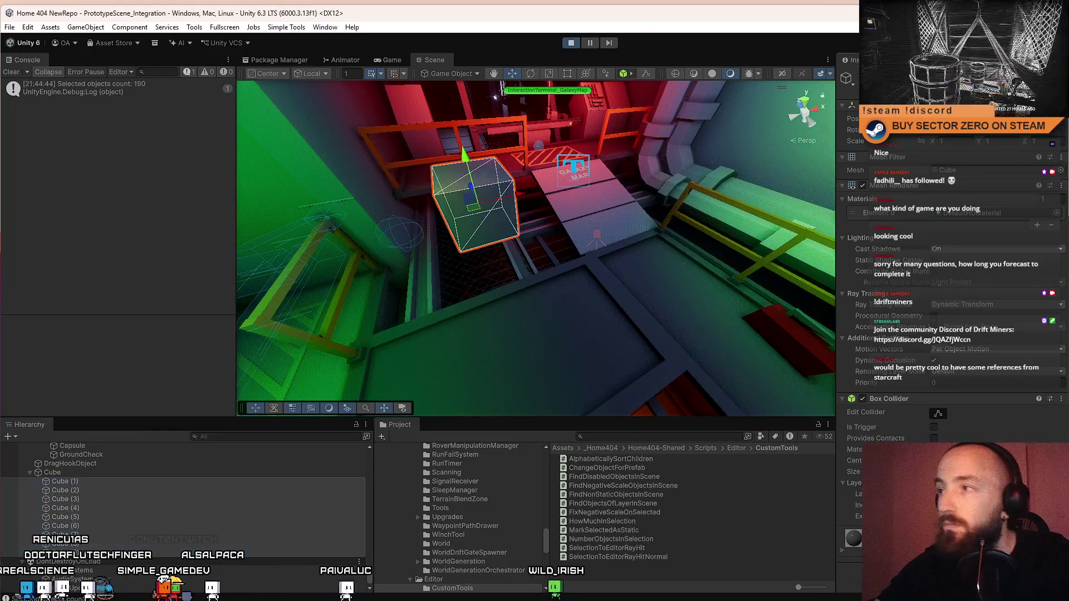
left_click(286, 26)
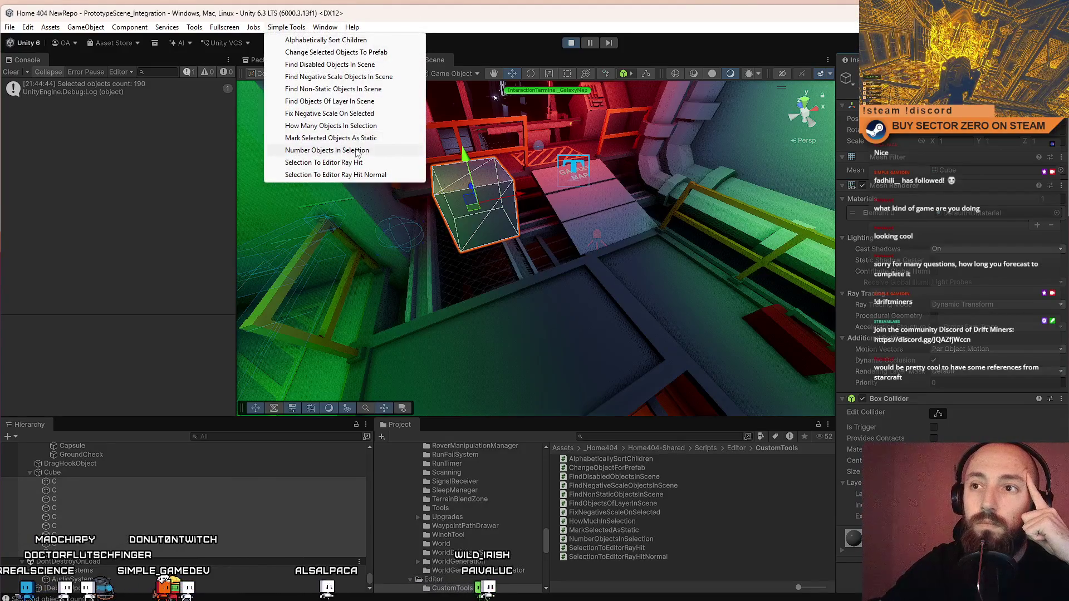
Step: Number the nine selected cubes C (0) through C (8), then nest C (5) under C (1)
left_click(328, 151)
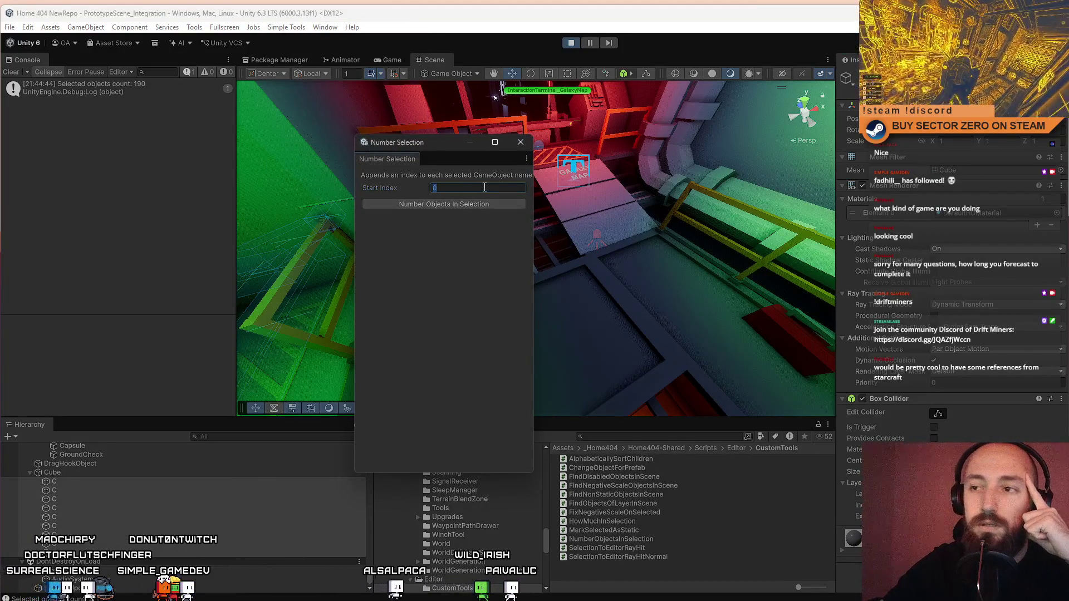
left_click(468, 208)
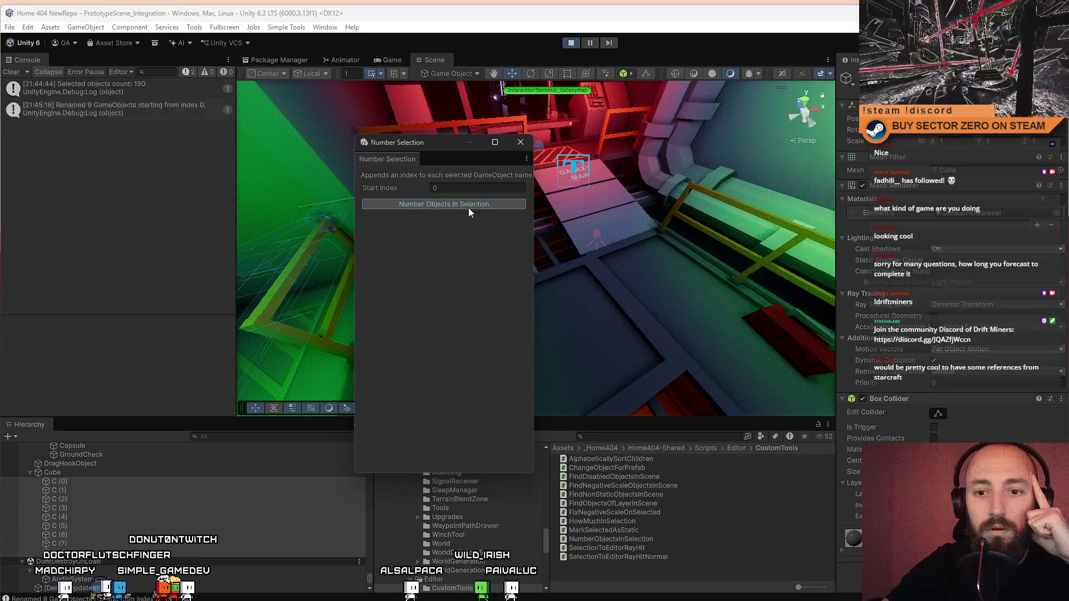
left_click(520, 142)
left_click(88, 524)
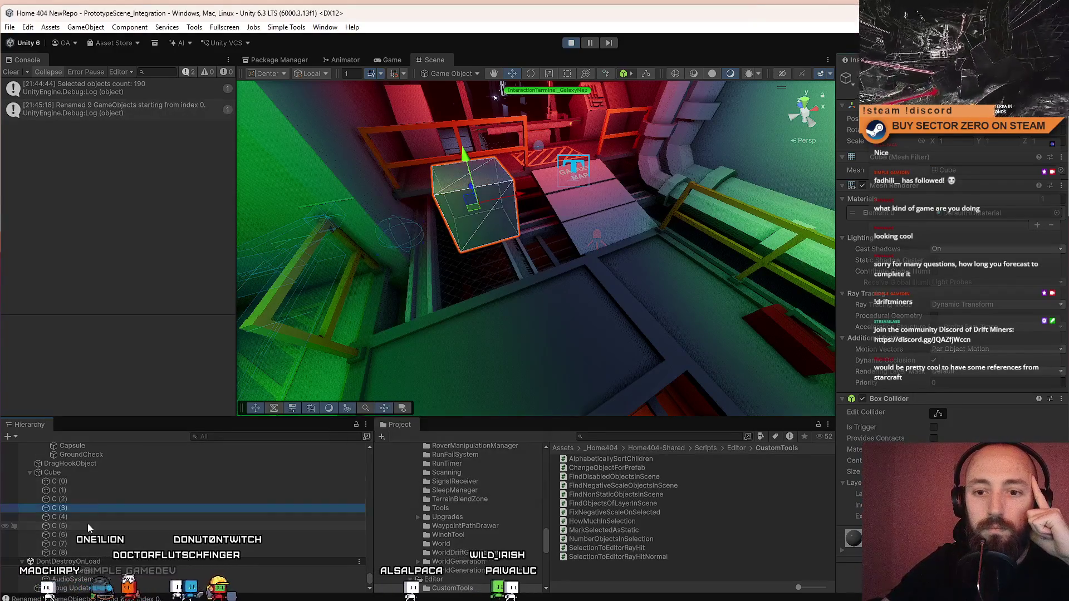
left_click_drag(83, 526, 86, 490)
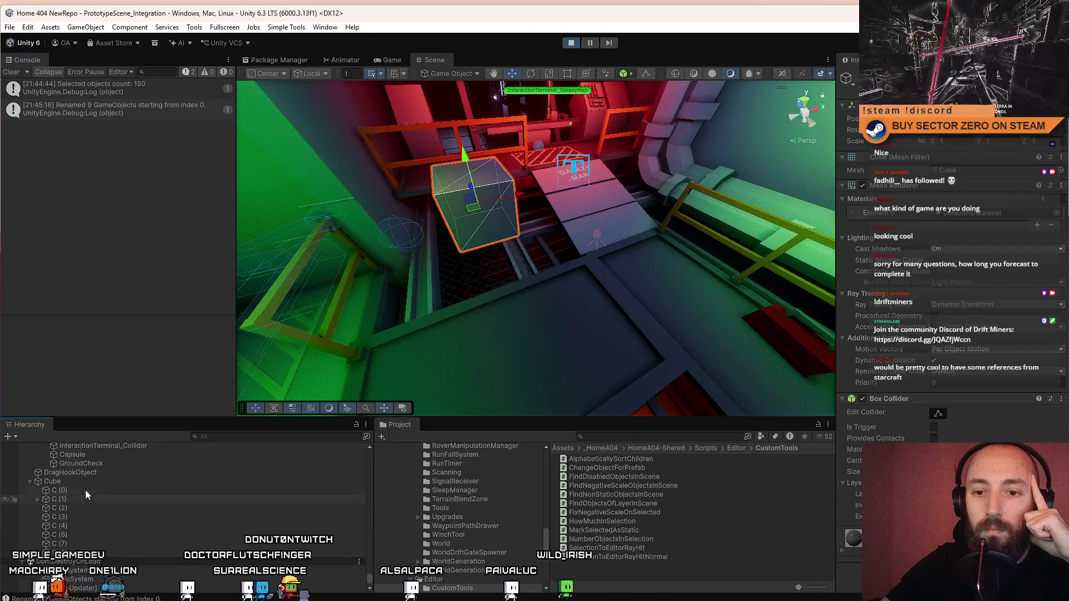
left_click(287, 28)
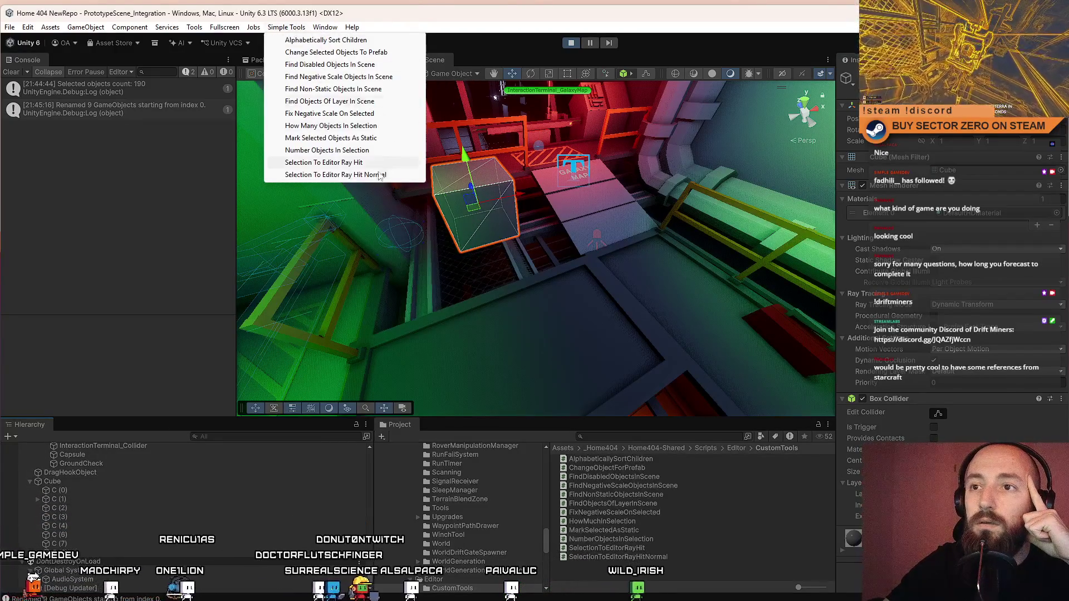
Step: Select C (0) through C (8) and open Mark Selected Objects As Static, closing it without applying
left_click(108, 523)
left_click(101, 491)
left_click(84, 553, "shift")
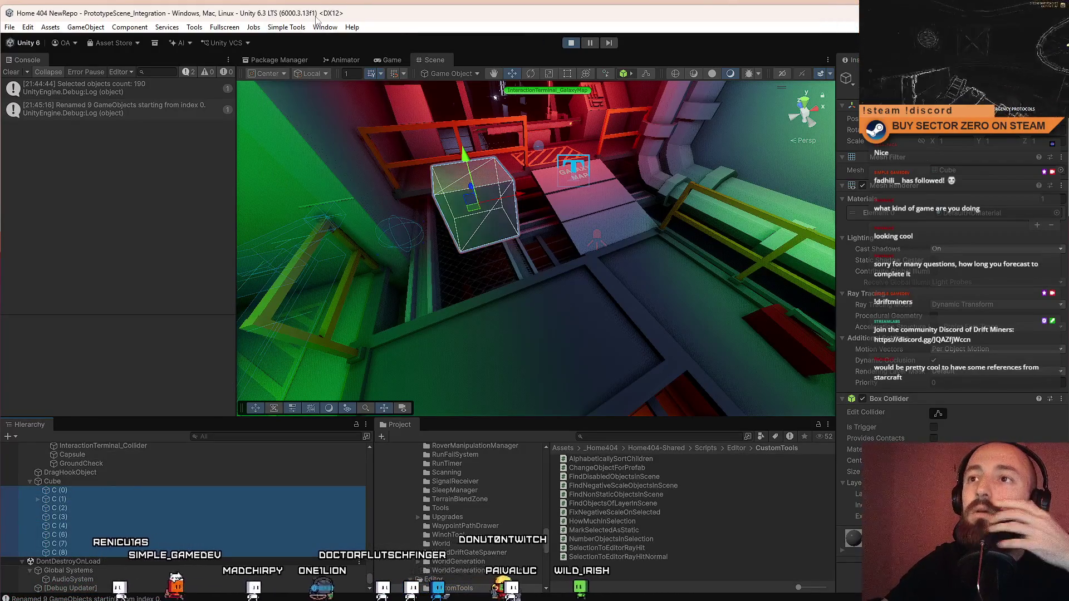
left_click(287, 27)
left_click(344, 140)
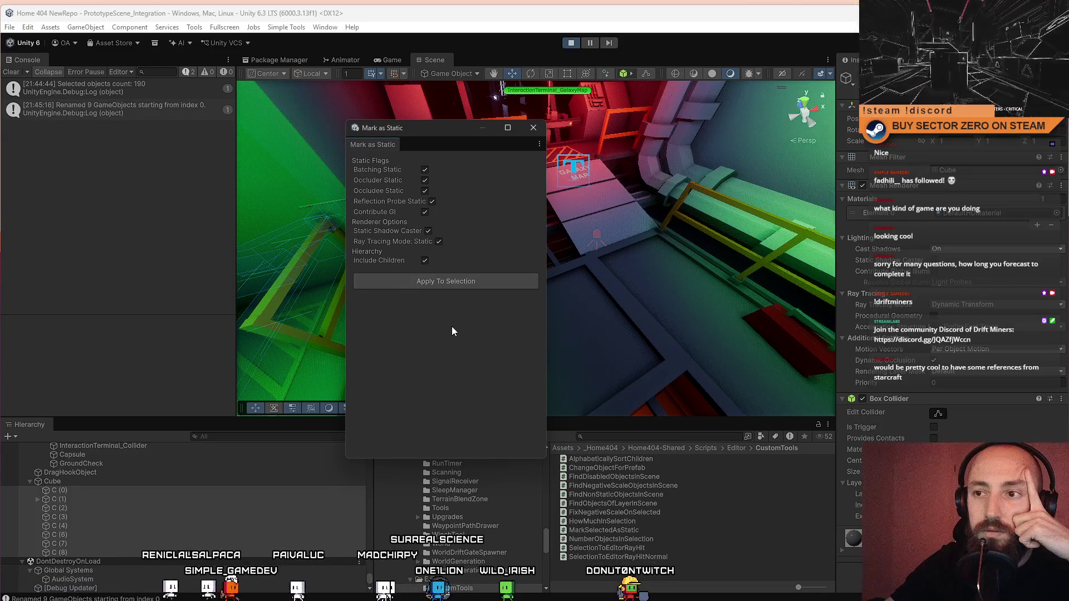
left_click(482, 276)
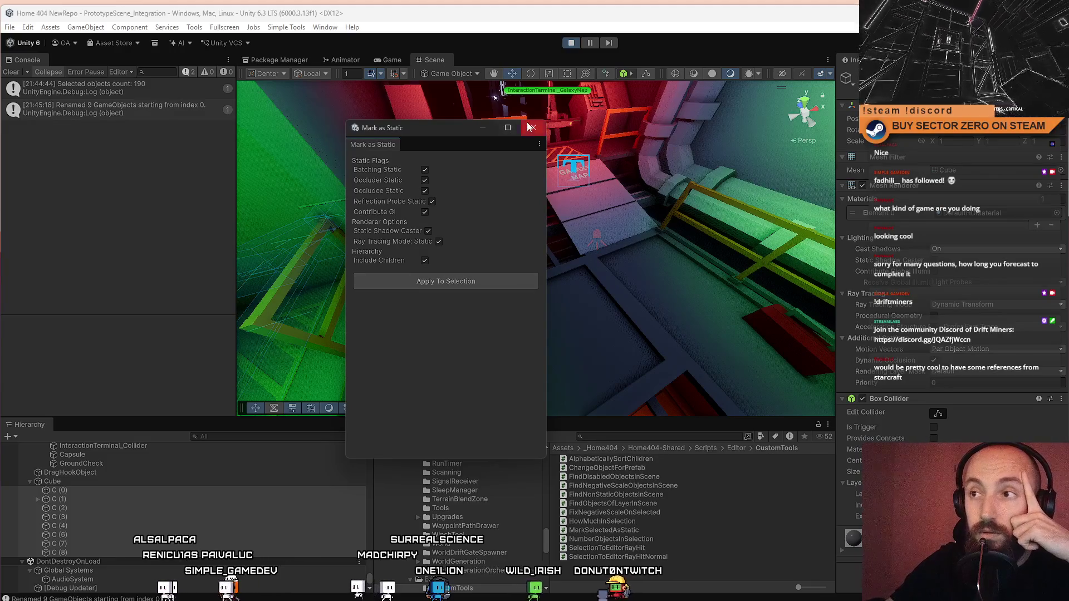
left_click(291, 27)
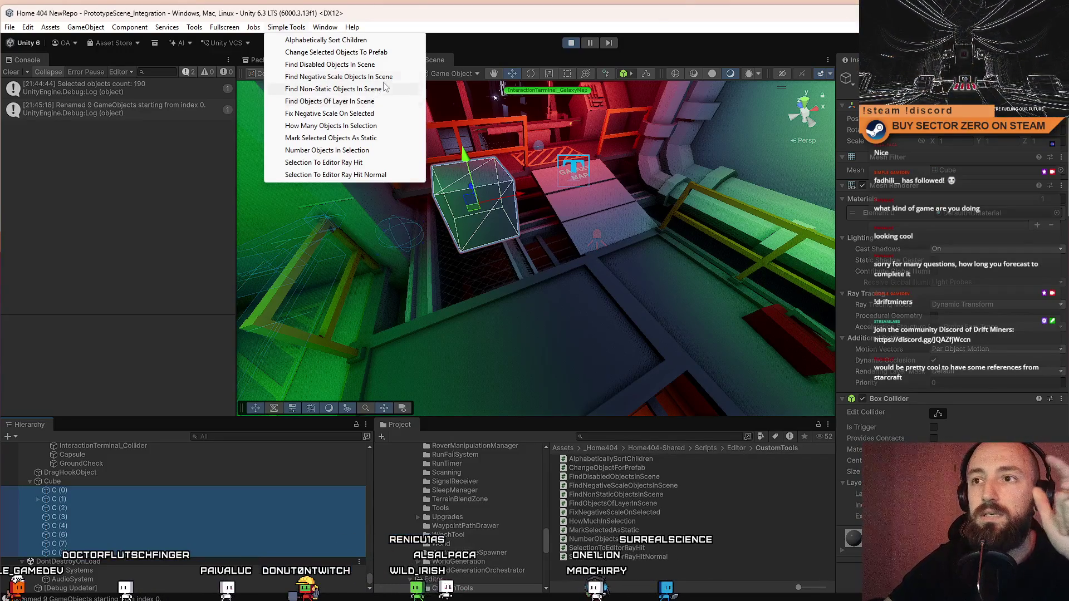
Step: Run Simple Tools > Find Non-Static Objects In Scene to select all 781 non-static objects
left_click_drag(433, 279, 546, 315)
left_click(547, 316)
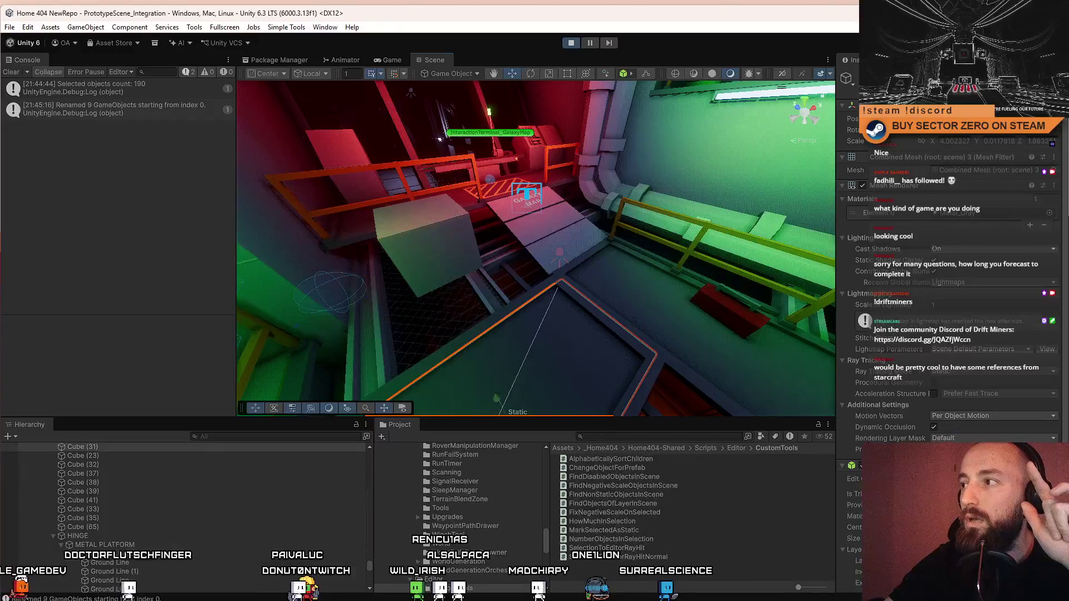
left_click(283, 29)
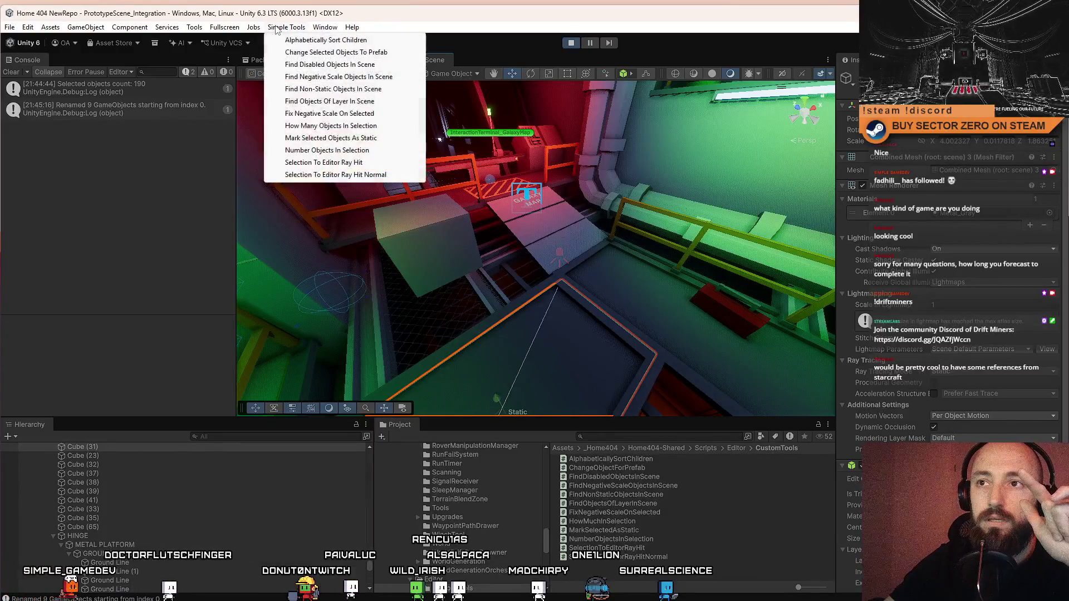
left_click(376, 92)
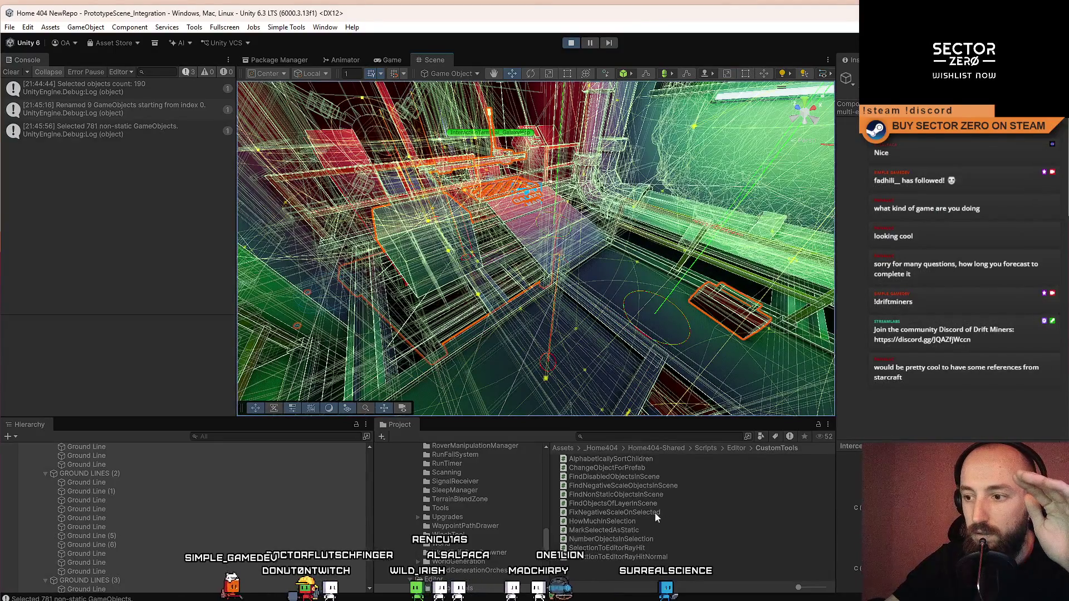
Step: Open FindNonStaticObjectsInScene.cs from the Project panel in Visual Studio and select all its code
left_click(677, 495)
left_click(633, 512)
left_click(637, 530)
left_click(633, 486)
left_click(645, 478)
left_click(643, 495)
double_click(640, 495)
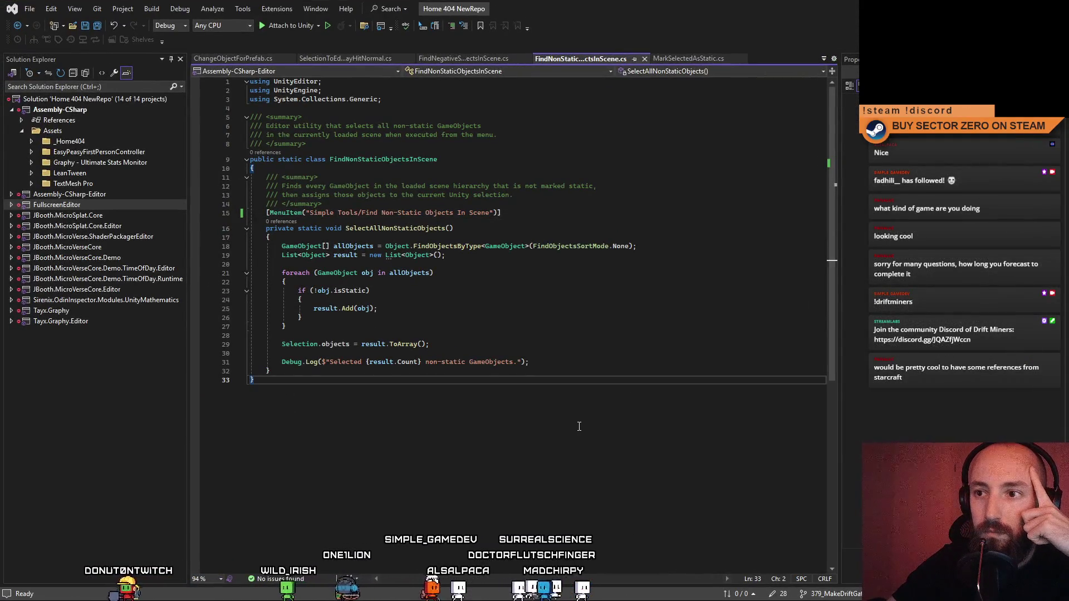
left_click(597, 313)
left_click(589, 336)
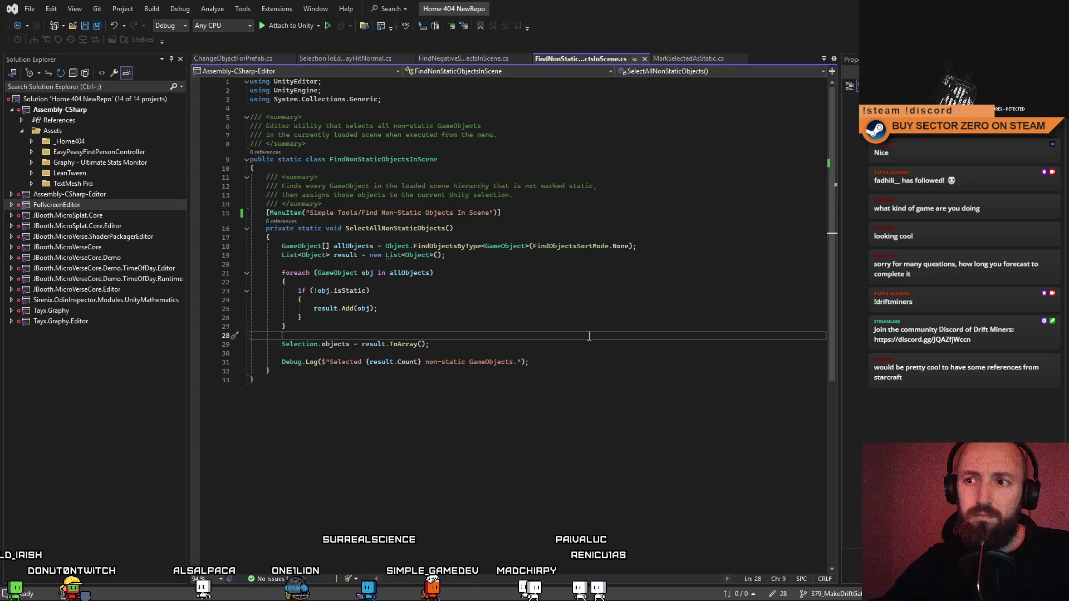
key("ctrl+a")
Step: Read through the FindNonStaticObjectsInScene.cs selection logic without editing, then return to Unity
left_click(670, 366)
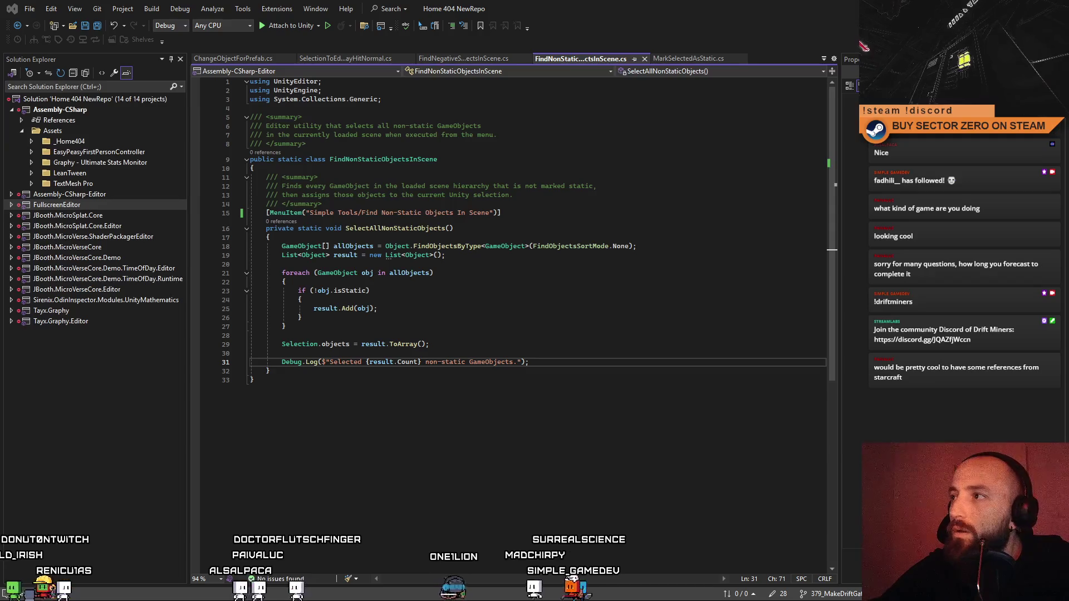
key("alt+Tab")
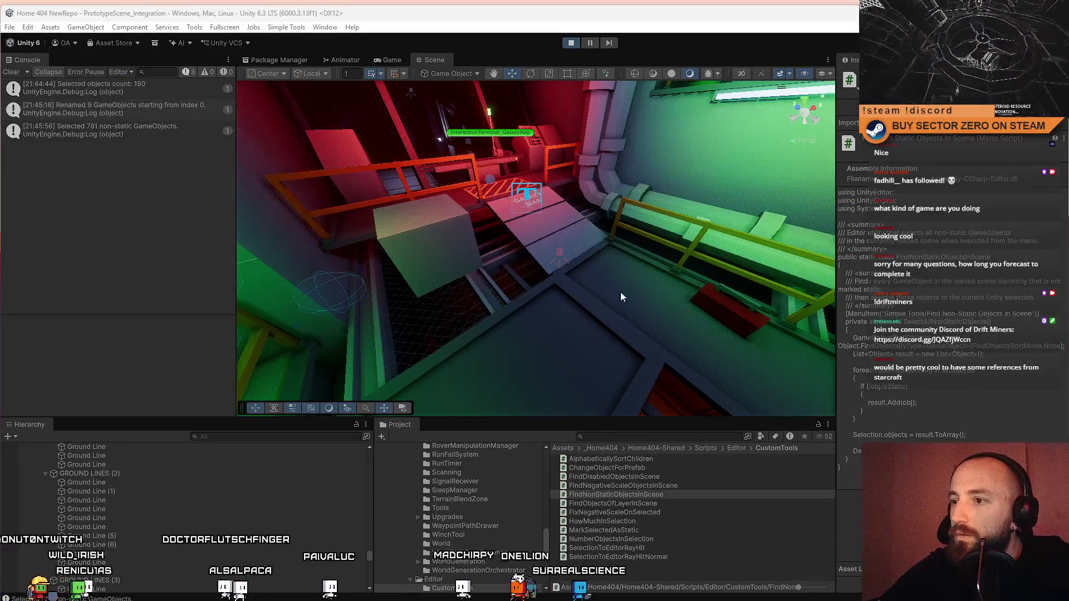
Step: Inspect a floor mesh's Static flags list, then glance at FindNonStaticObjectsInScene.cs in Visual Studio
left_click(643, 279)
left_click(1054, 79)
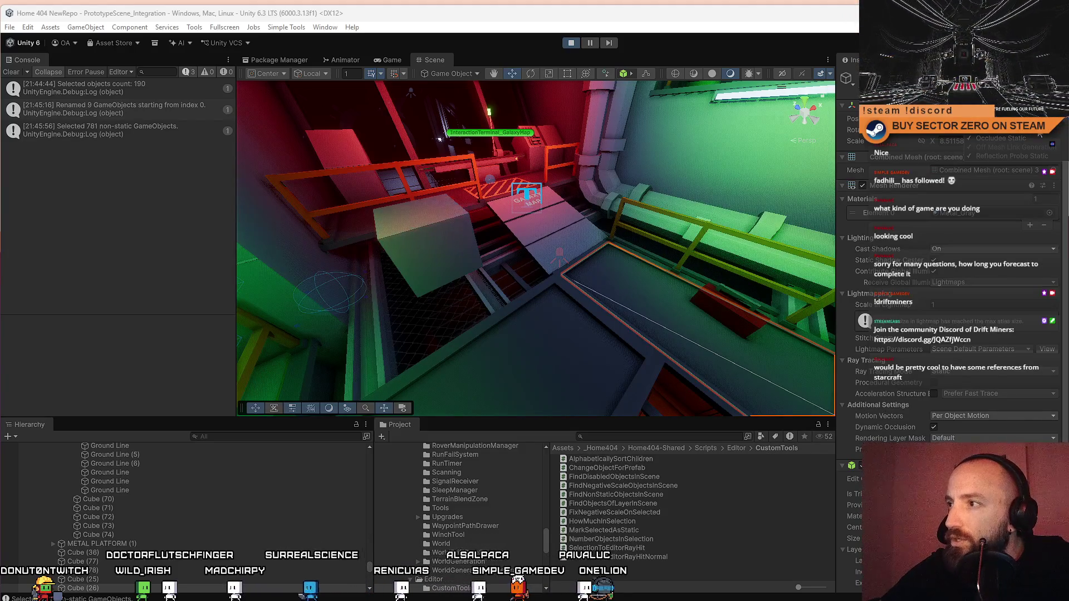
left_click(310, 285)
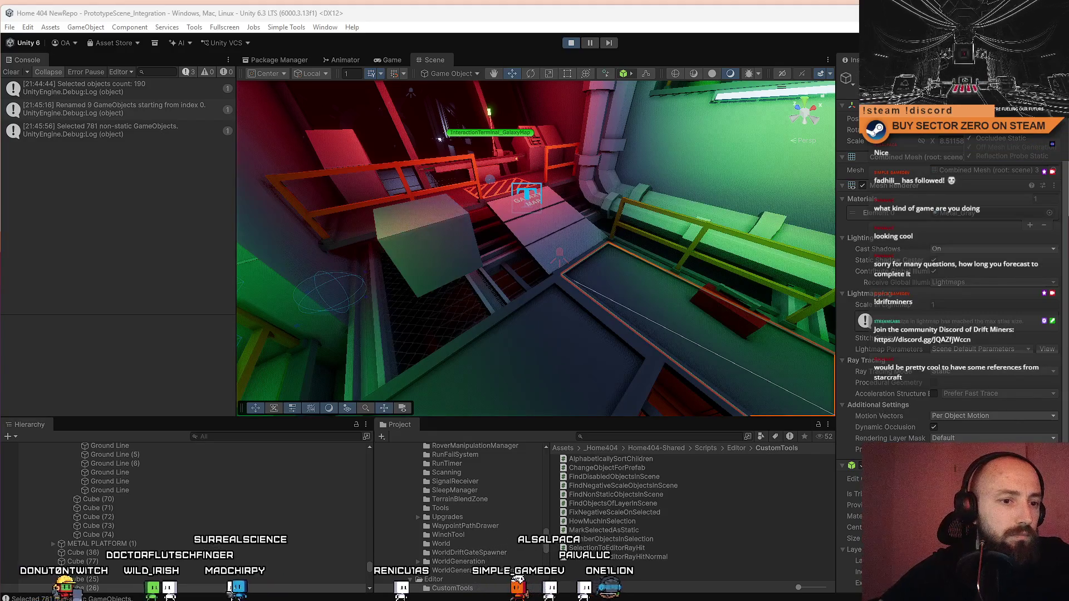
key("alt+Tab")
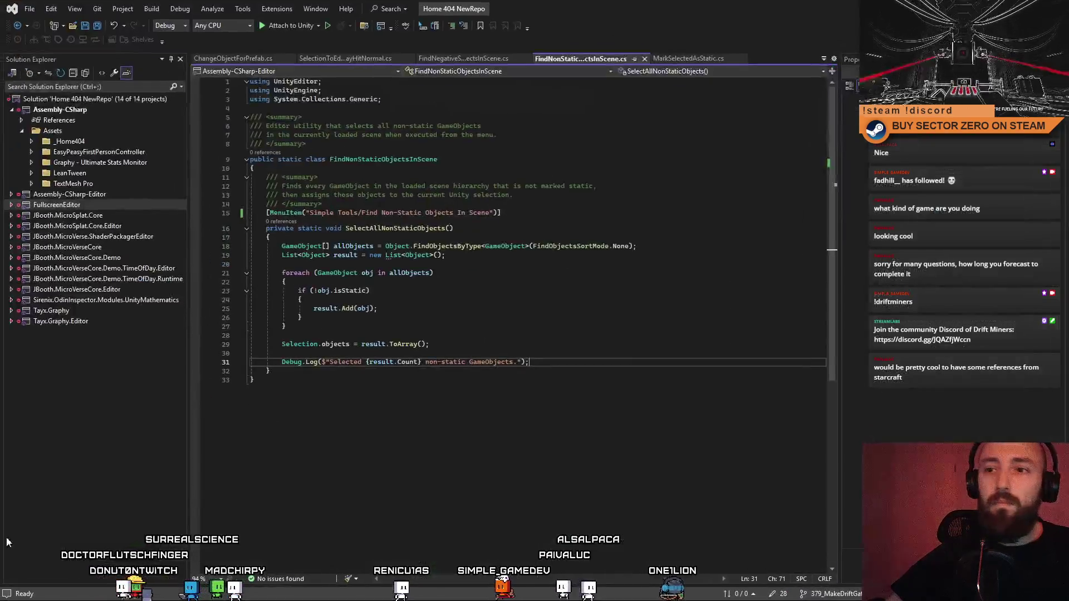
left_click(583, 58)
key("alt+Tab")
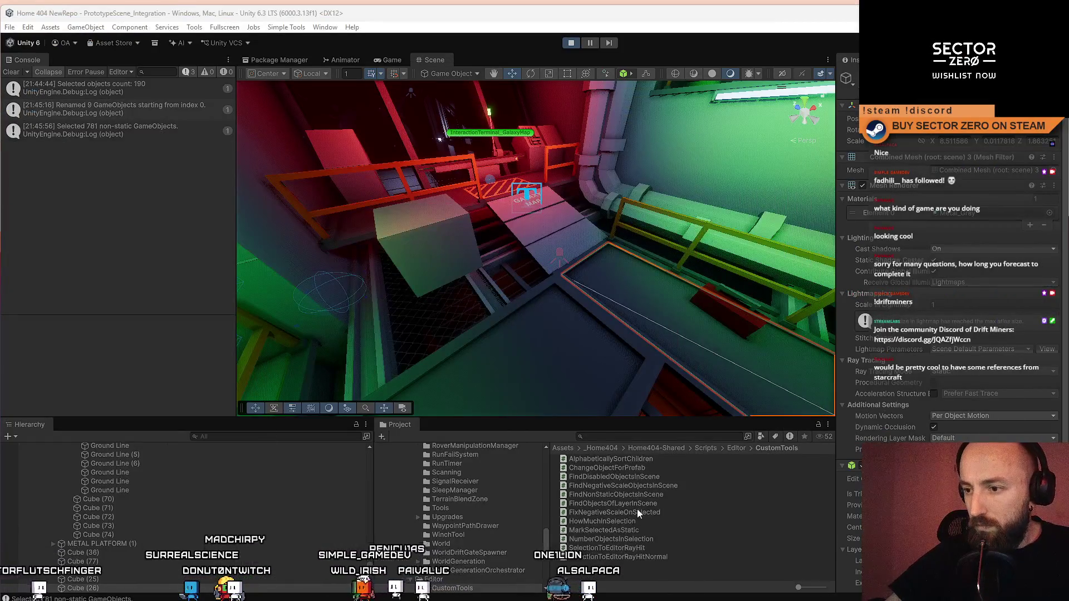
Step: Open the MarkSelectedAsStatic script from the Project panel in Visual Studio
left_click(637, 509)
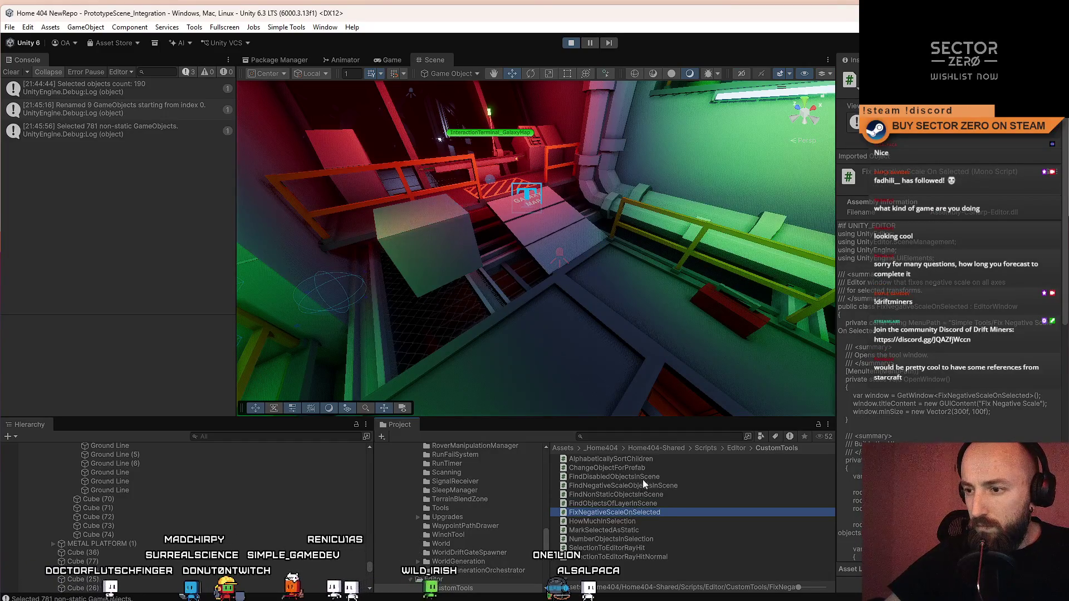
left_click(638, 523)
left_click(642, 529)
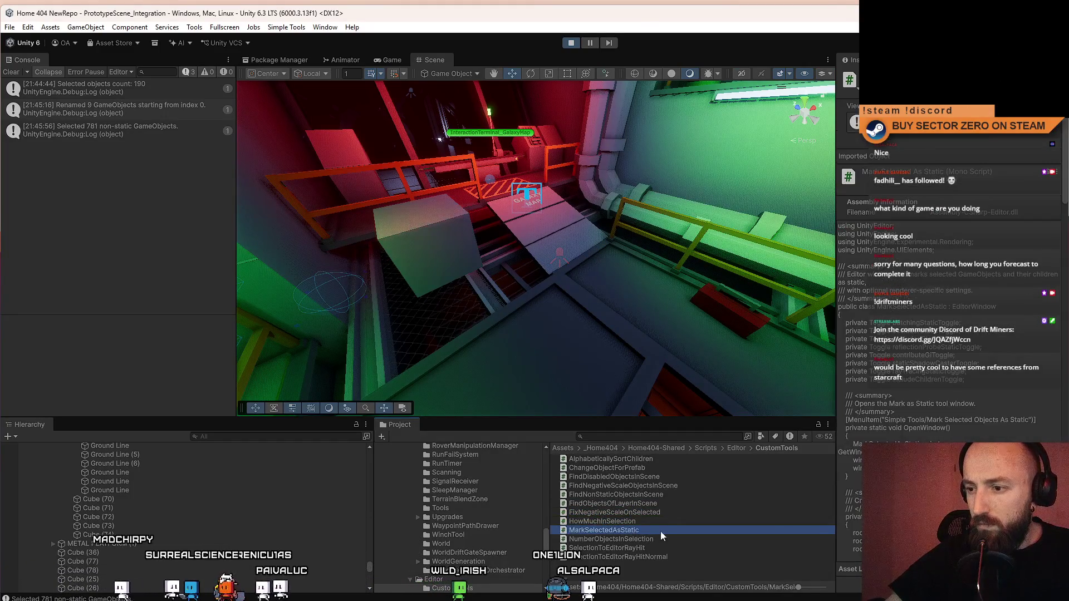
double_click(660, 531)
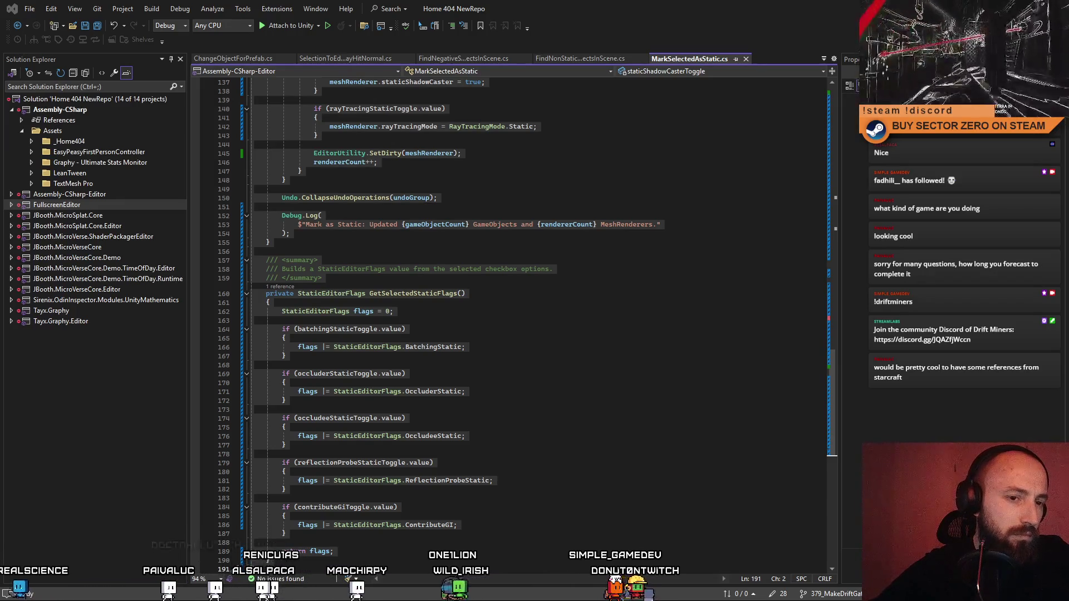
Step: Replace FindNonStaticObjectsInScene.cs with the longer version that ORs the checked StaticEditorFlags
key("ctrl+a")
left_click(640, 470)
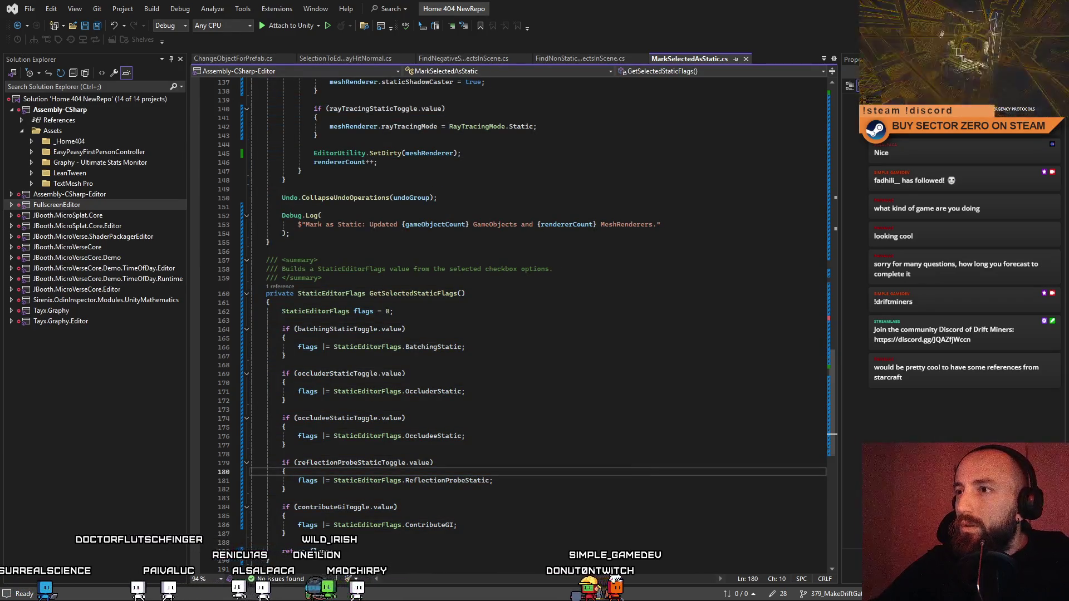
left_click(579, 59)
left_click(554, 299)
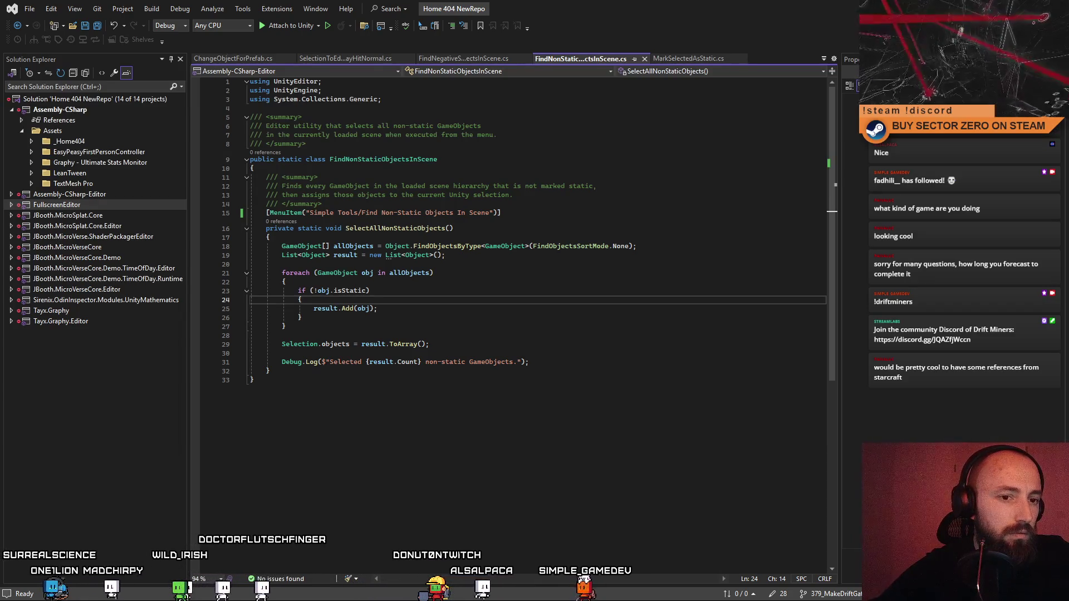
key("ctrl+a")
key("ctrl+v")
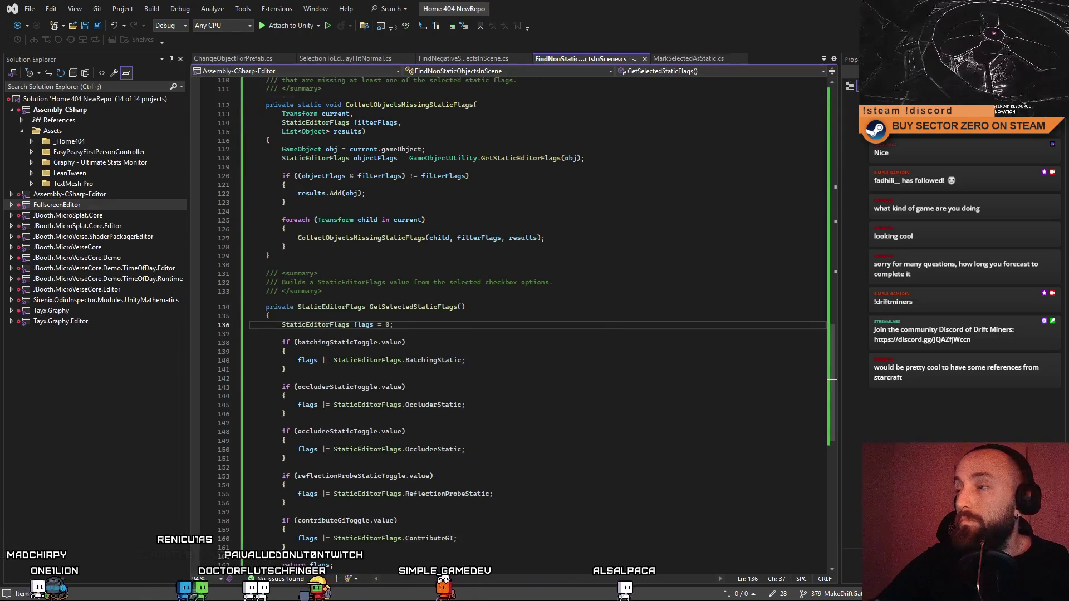
key("alt+Tab")
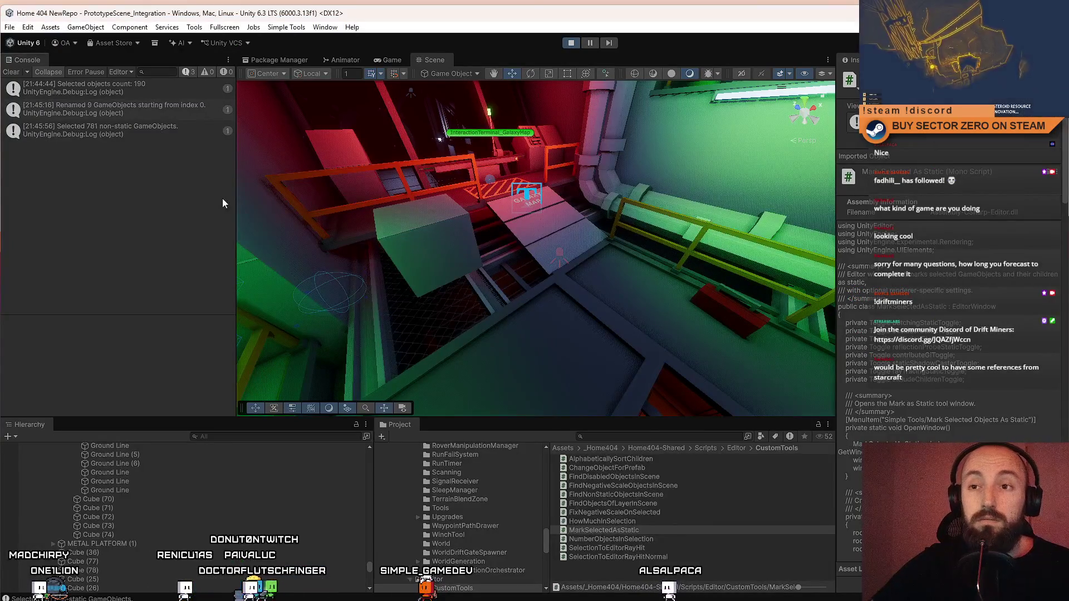
Step: Restart Play mode, start gameplay from the game's PLAY menu, and release the cursor with Esc
mouse_move(495, 255)
left_mouse_down()
mouse_move(531, 265)
mouse_move(517, 266)
left_mouse_up()
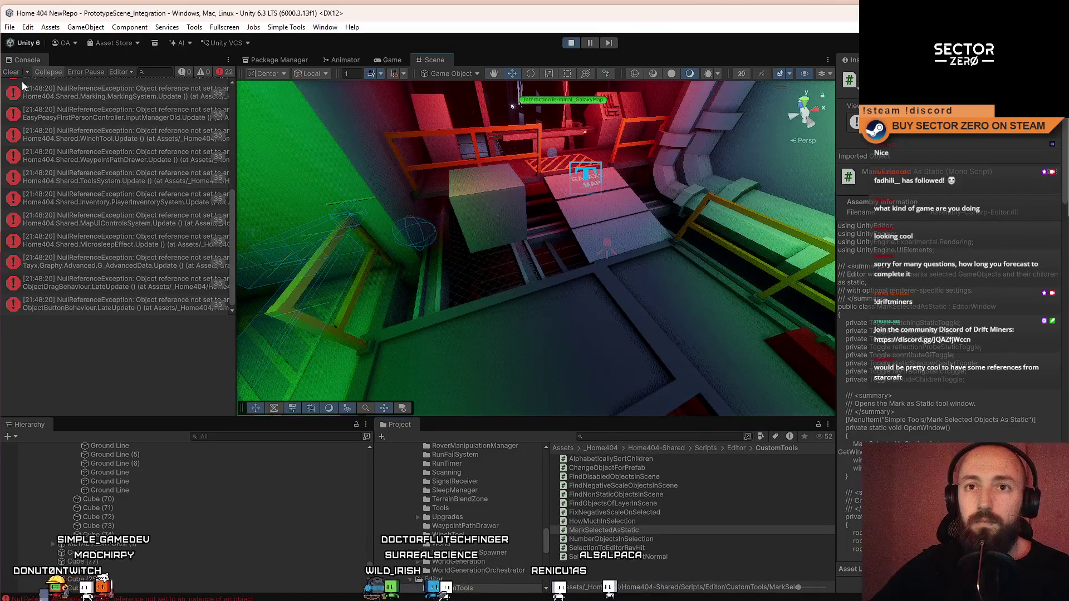
left_click(572, 44)
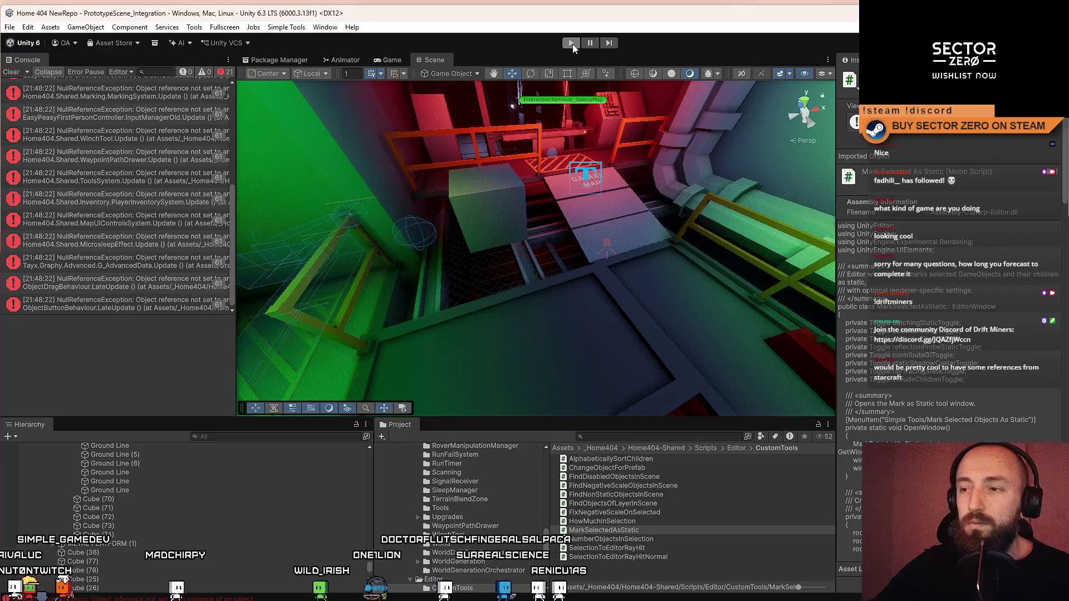
left_click(572, 44)
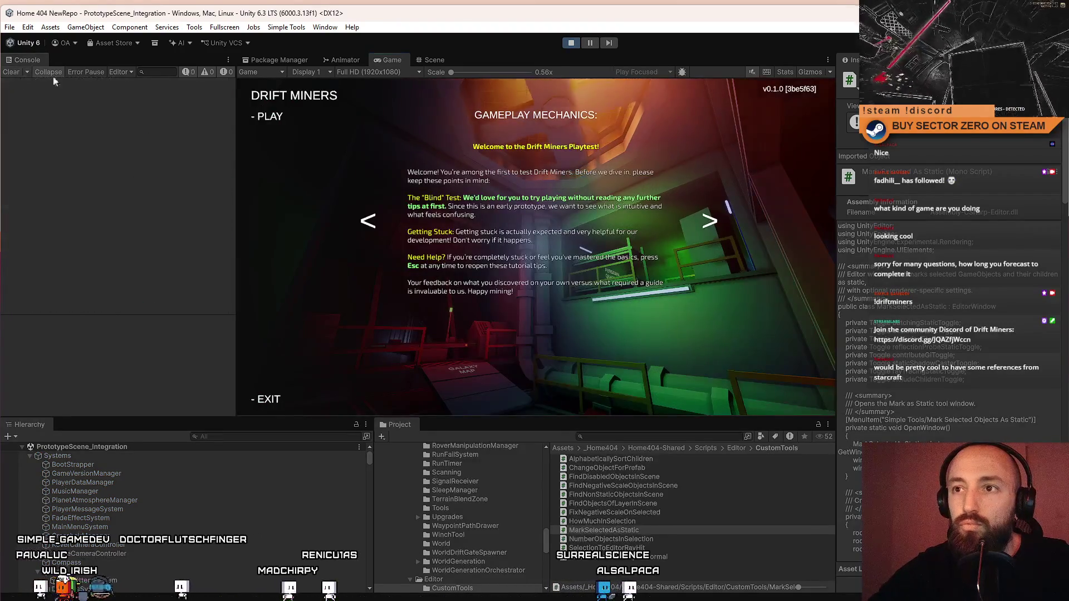
left_click(277, 115)
key("Escape")
key("Escape")
Step: Return to the Scene view and bring up the Simple Tools utilities list
left_click(435, 59)
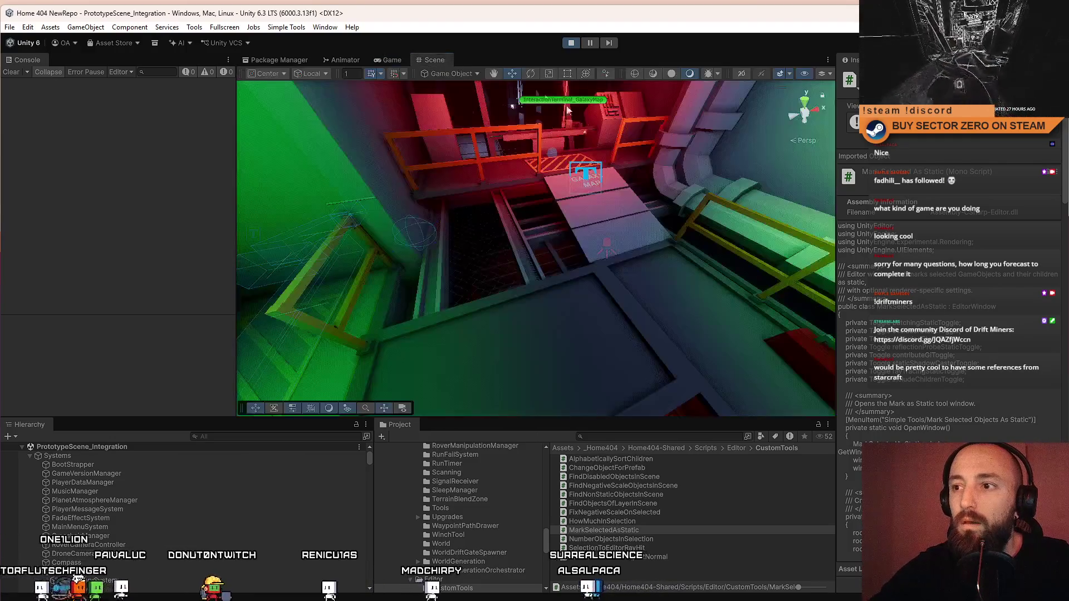
left_click_drag(689, 211, 551, 226)
left_click(194, 26)
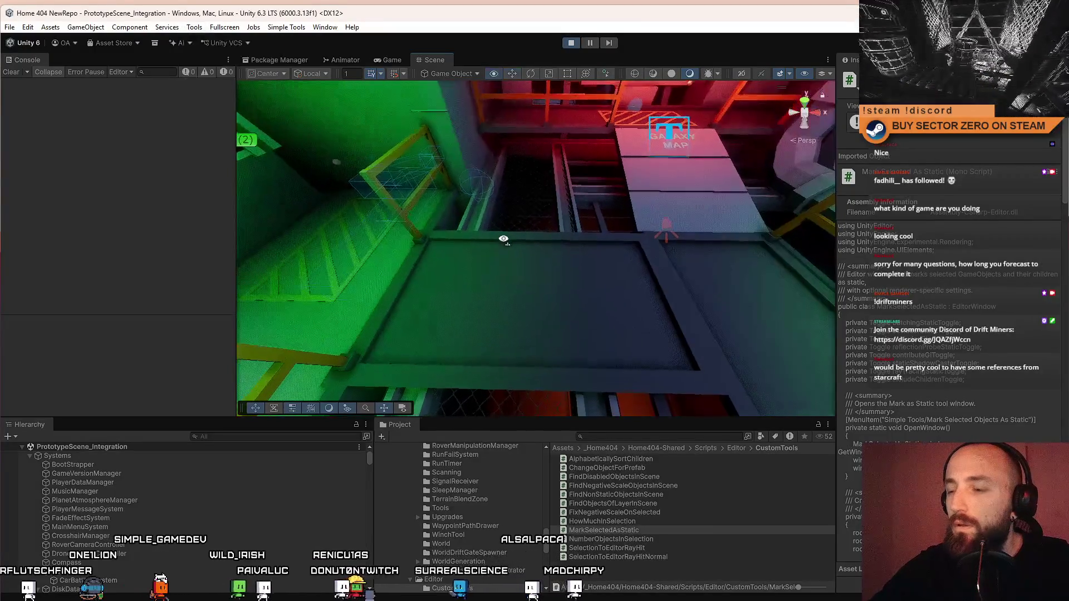
left_click(287, 27)
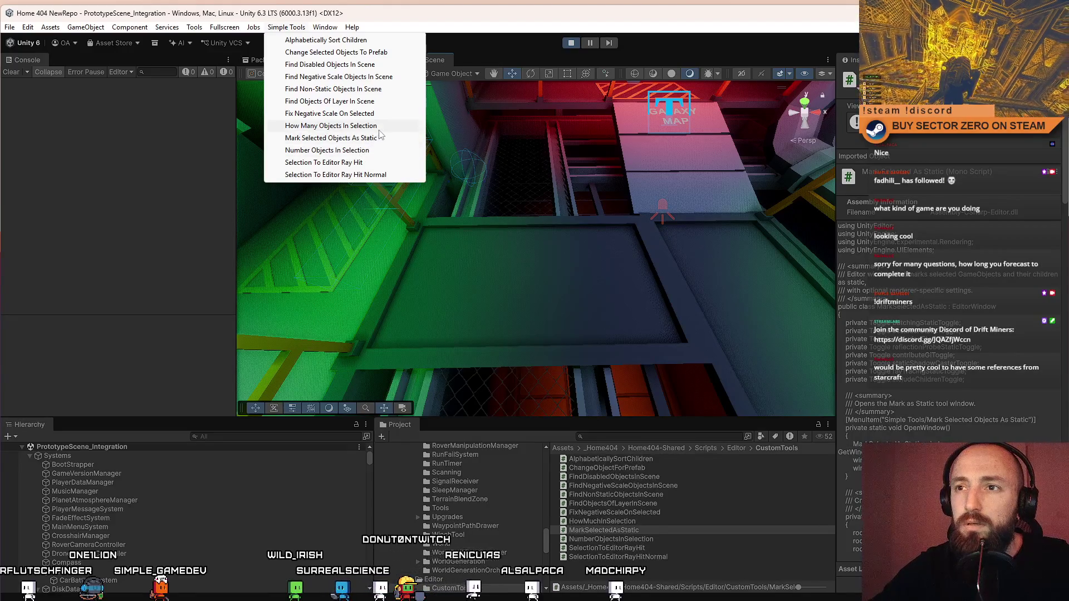
Step: Find objects missing only Batching Static, unticking Occluder, Occludee, Reflection Probe and Contribute GI
left_click(392, 93)
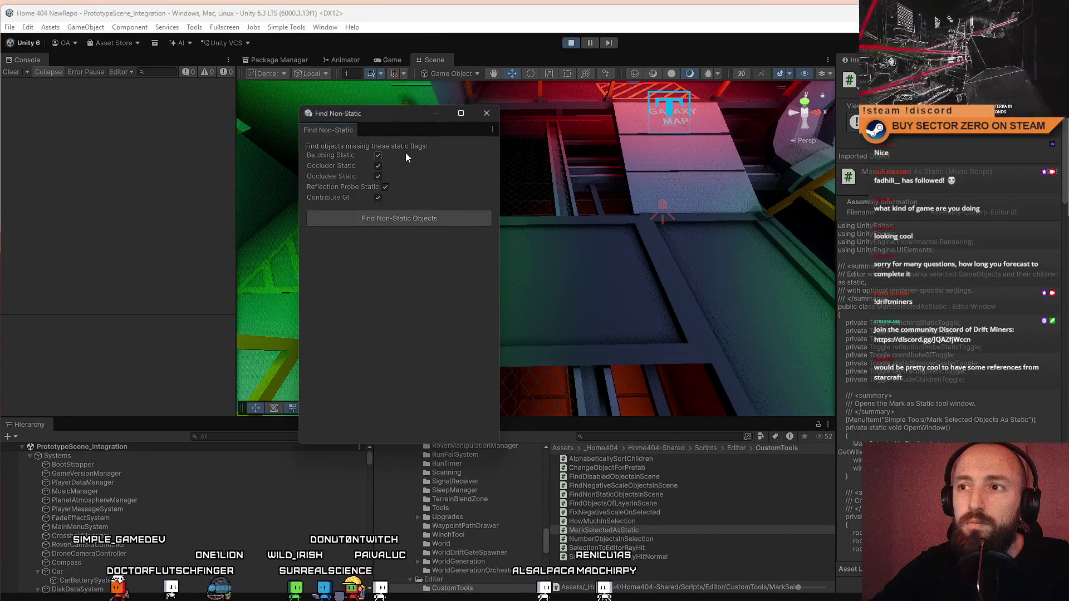
left_click(378, 165)
left_click(378, 176)
left_click(385, 187)
left_click(378, 197)
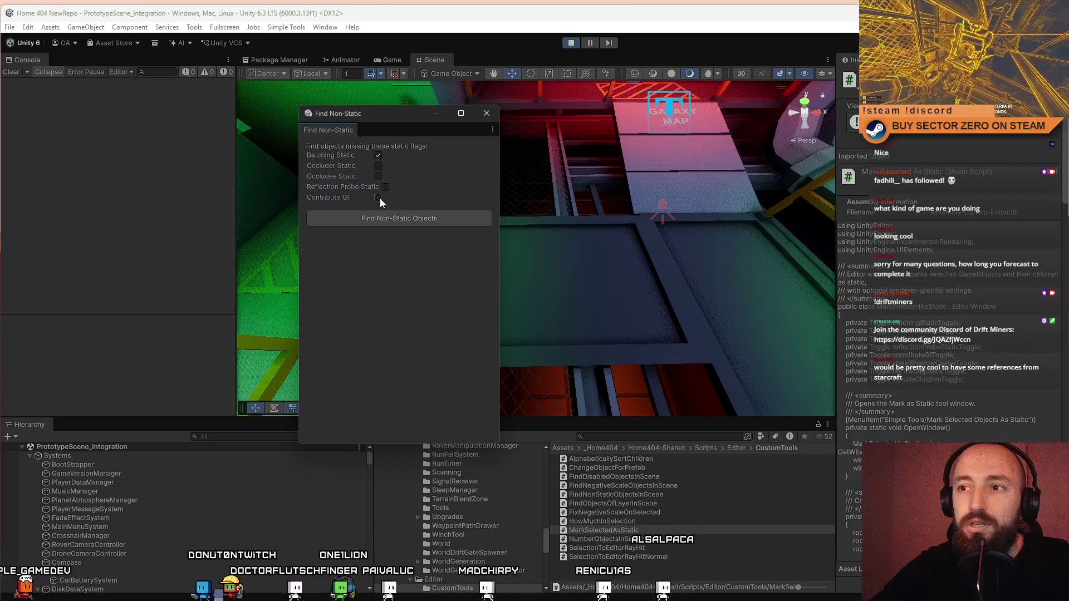
left_click(412, 221)
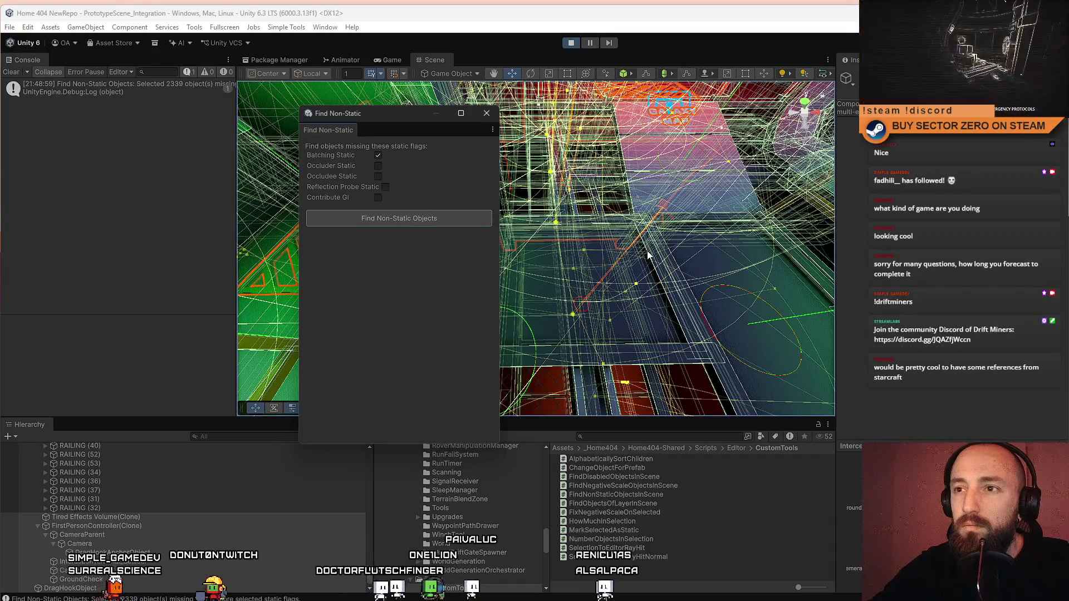
left_click_drag(648, 255, 534, 167)
Step: Close the non-static finder window and select all objects in the Hierarchy
left_click(487, 113)
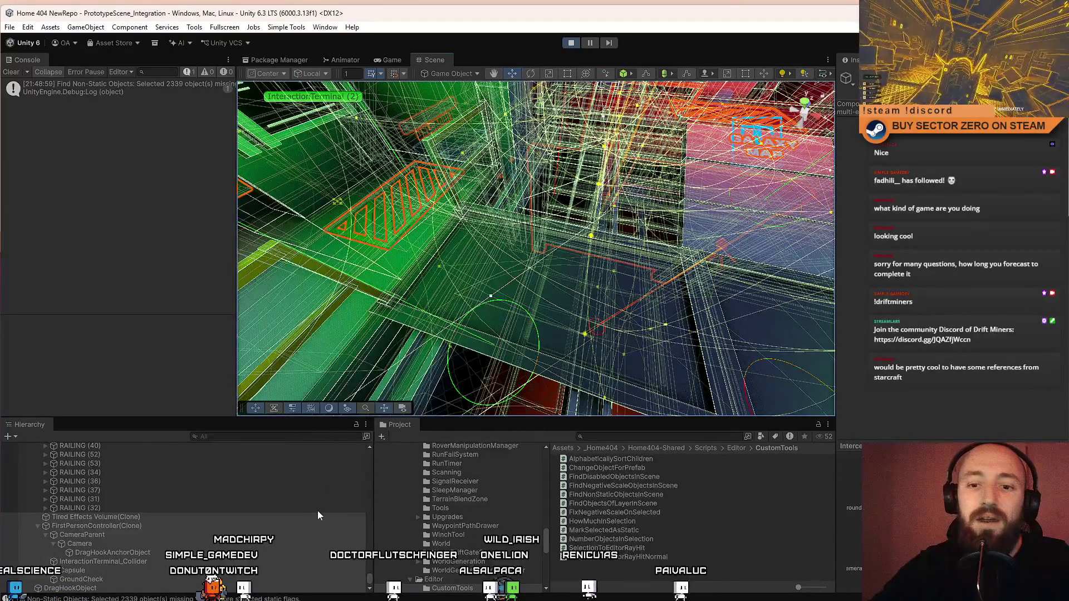
scroll(316, 512, "down", 1)
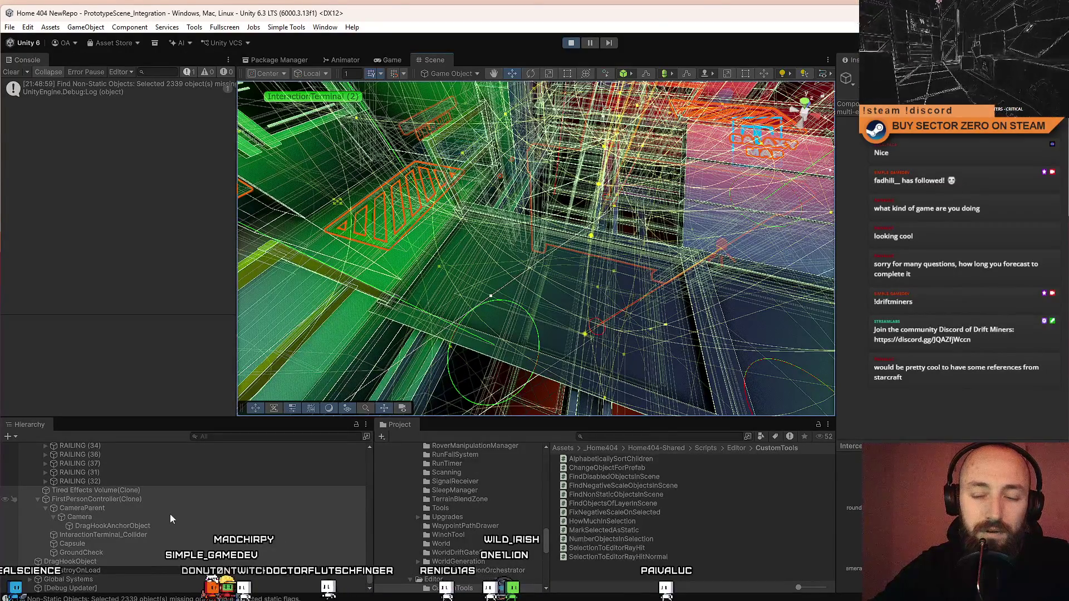
scroll(205, 530, "up", 3)
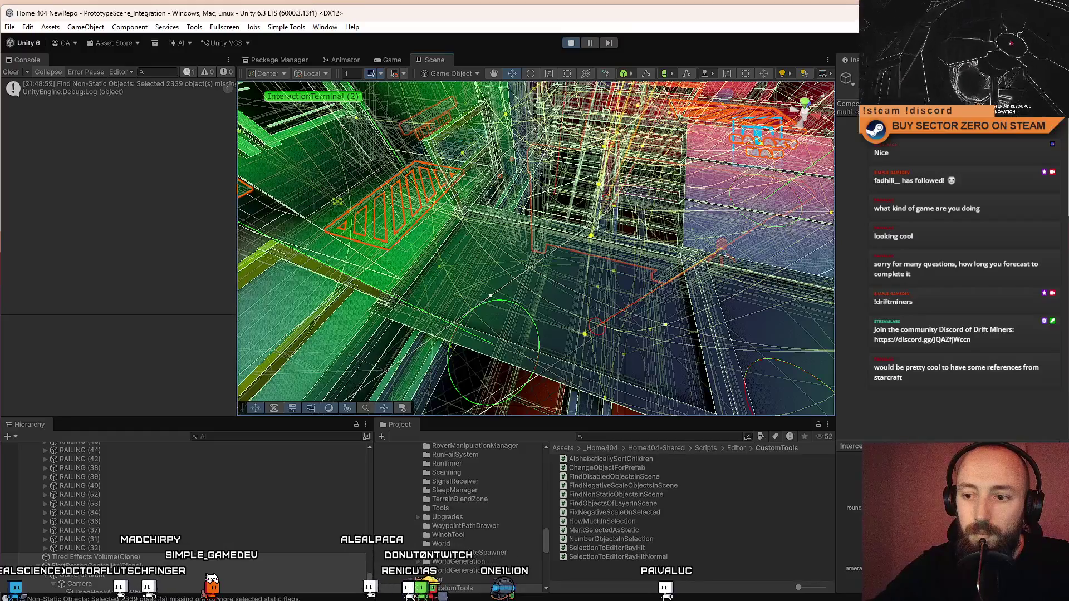
key("ctrl+a")
left_click_drag(370, 449, 370, 442)
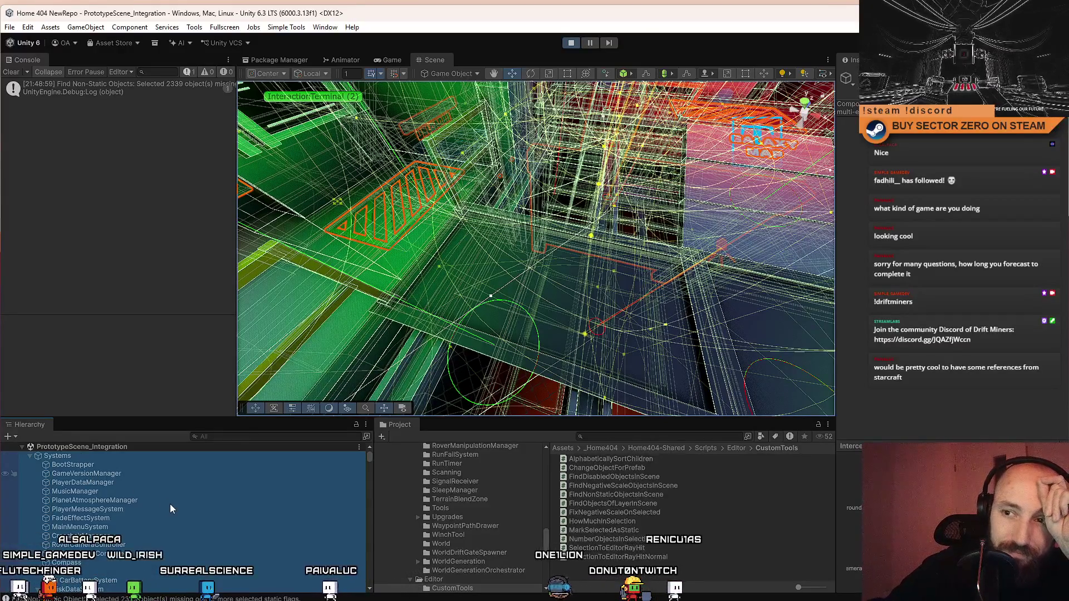
Step: Collapse Systems, UI and World, then mark World static with 'No, this object only'
left_click(30, 455)
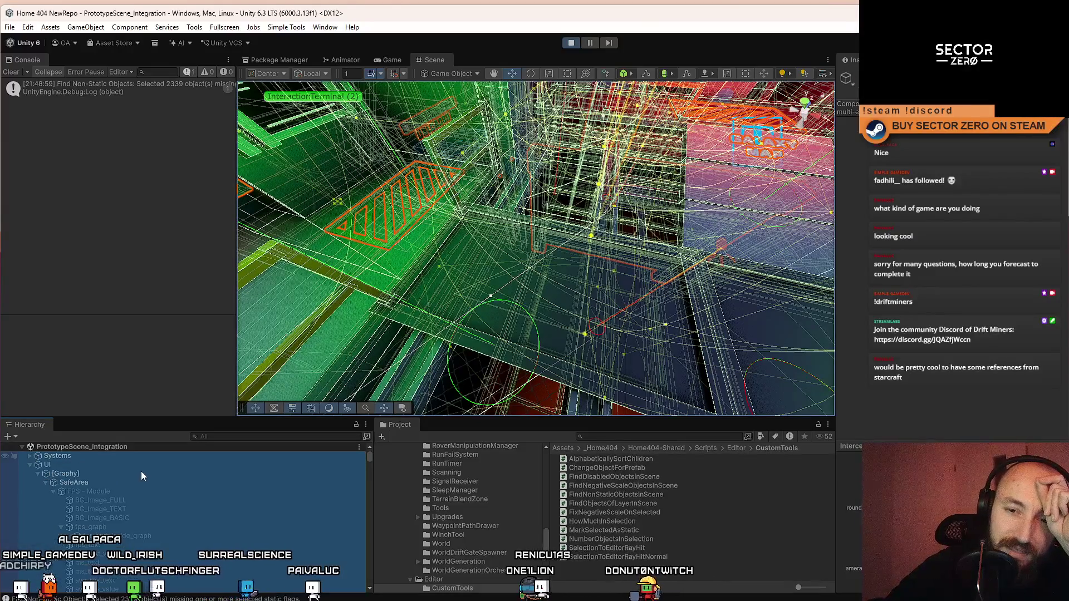
left_click(30, 464)
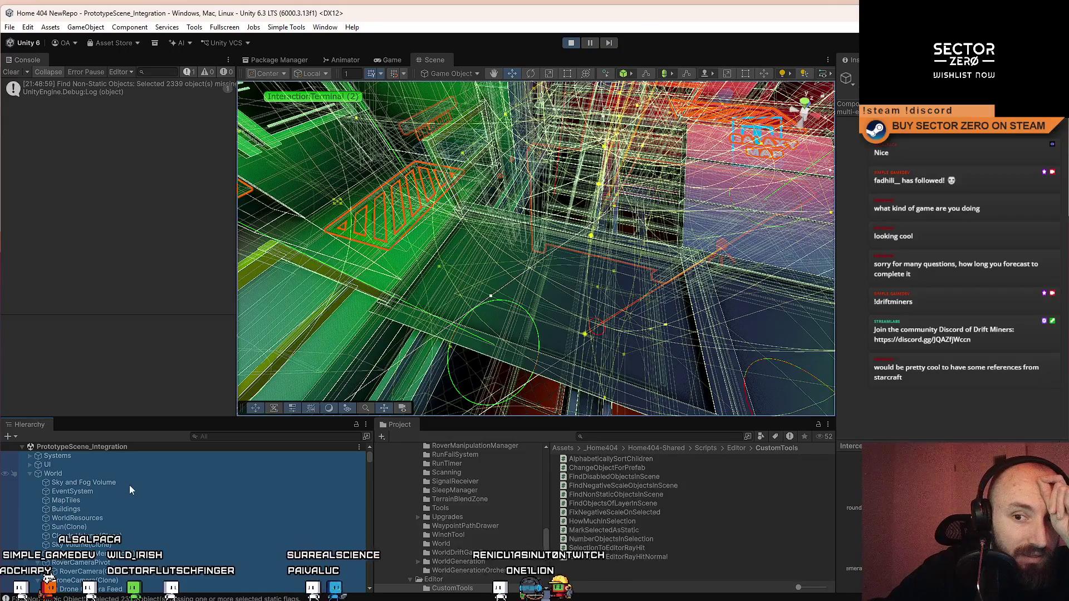
left_click(30, 473)
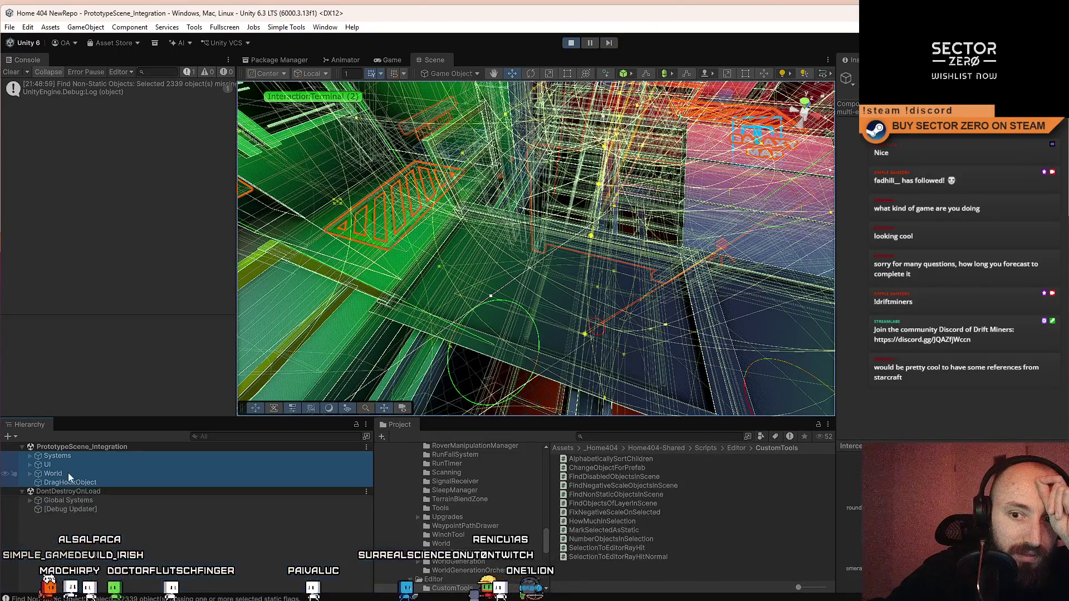
left_click(105, 474)
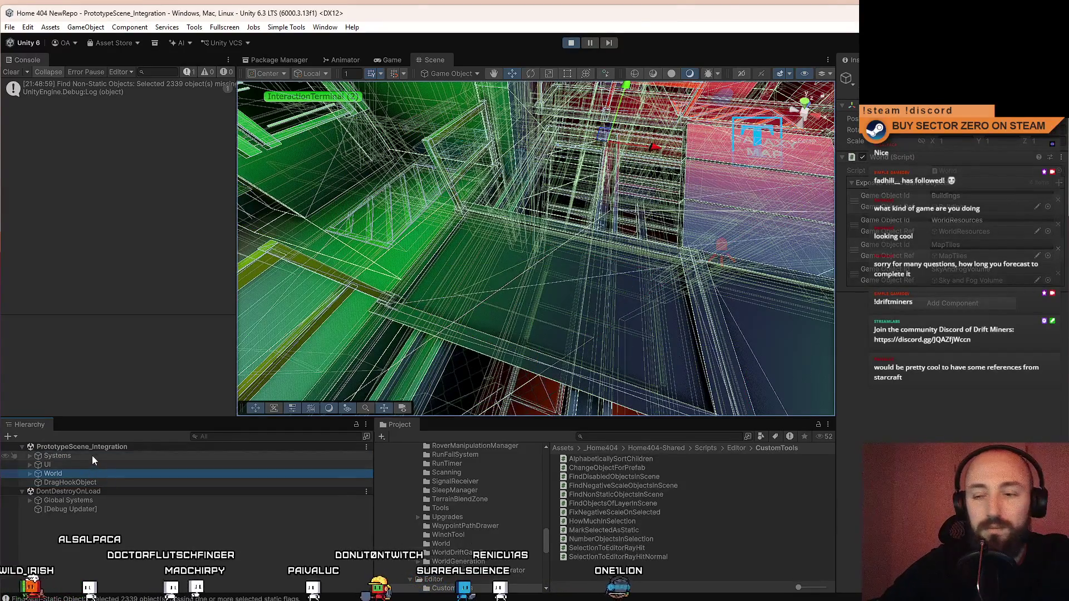
left_click(29, 473)
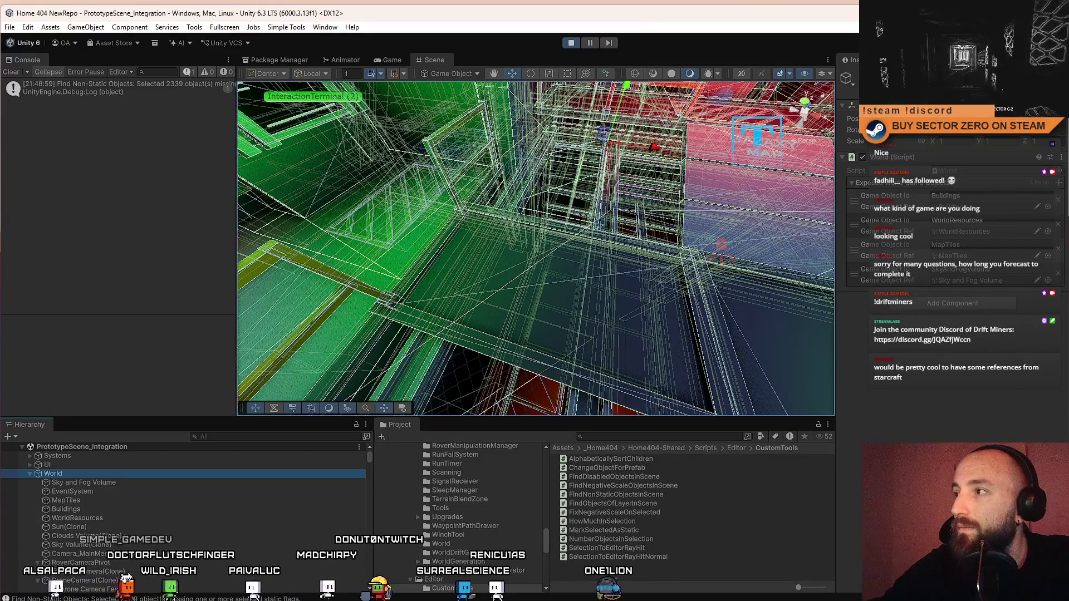
left_click(1058, 91)
left_click(547, 329)
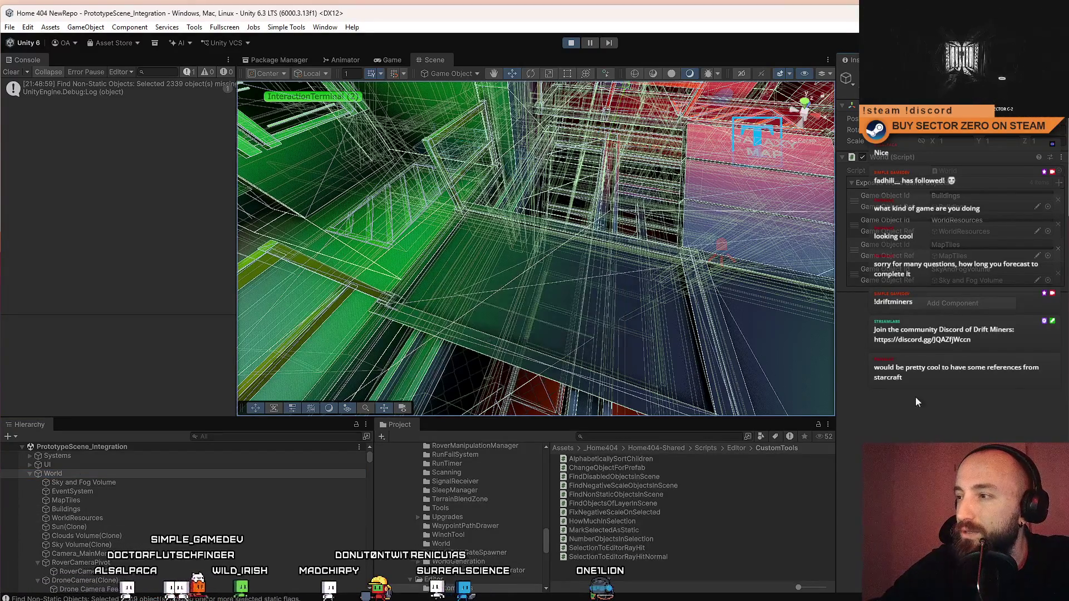
left_click(287, 26)
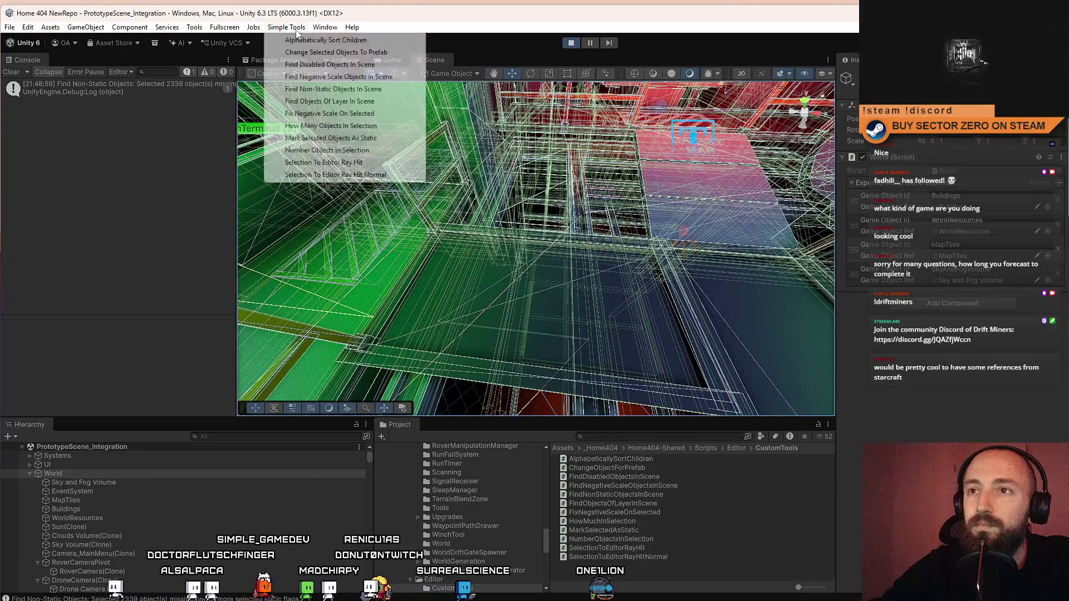
Step: Rerun Find Non-Static Objects, now logging 2338 objects, and close the tool window
left_click(378, 90)
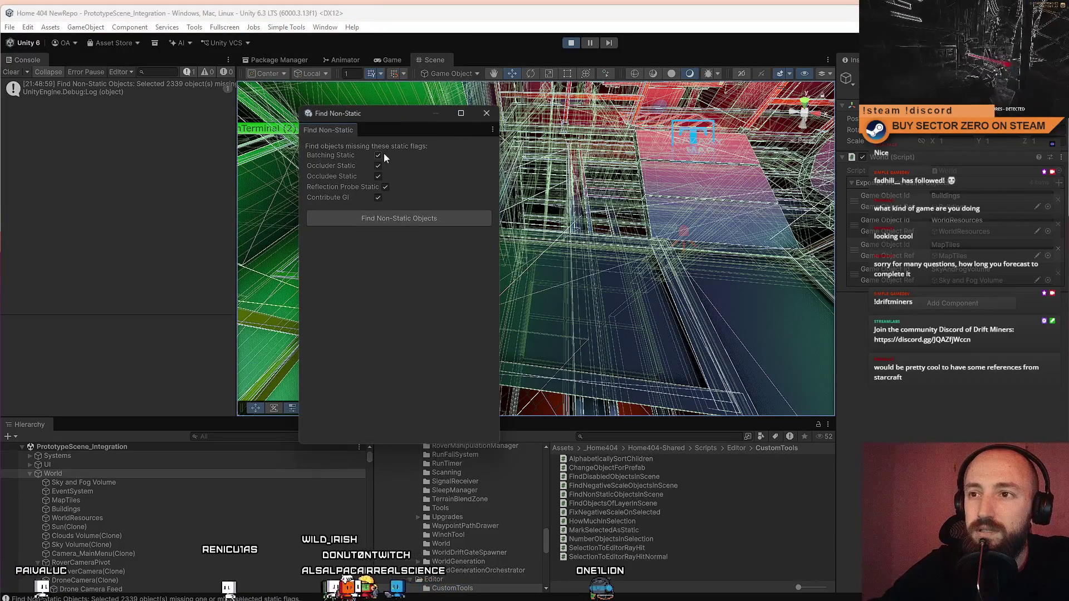
left_click(430, 218)
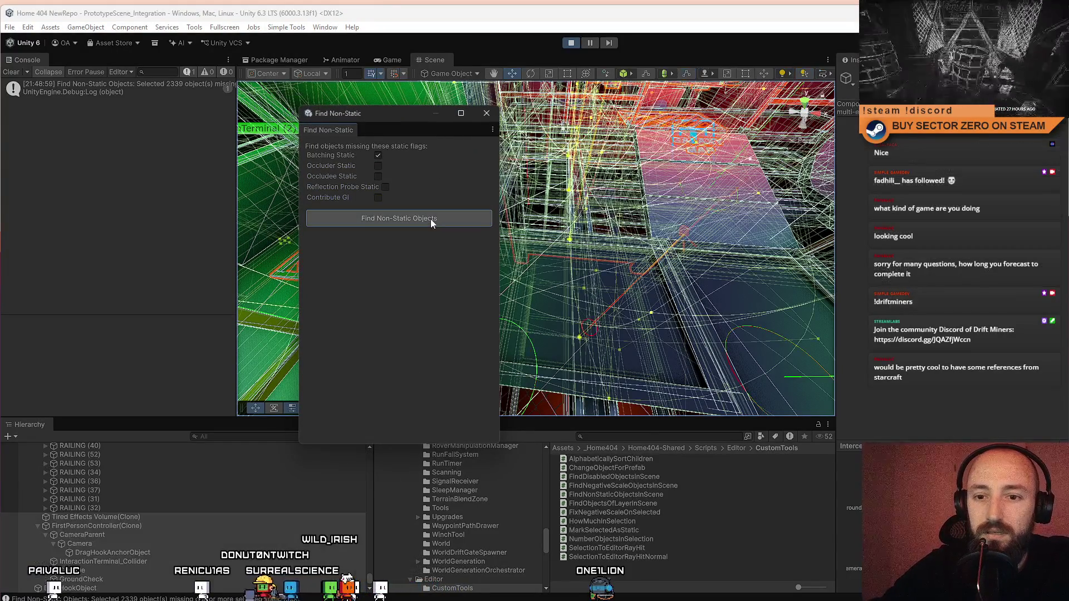
left_click(486, 113)
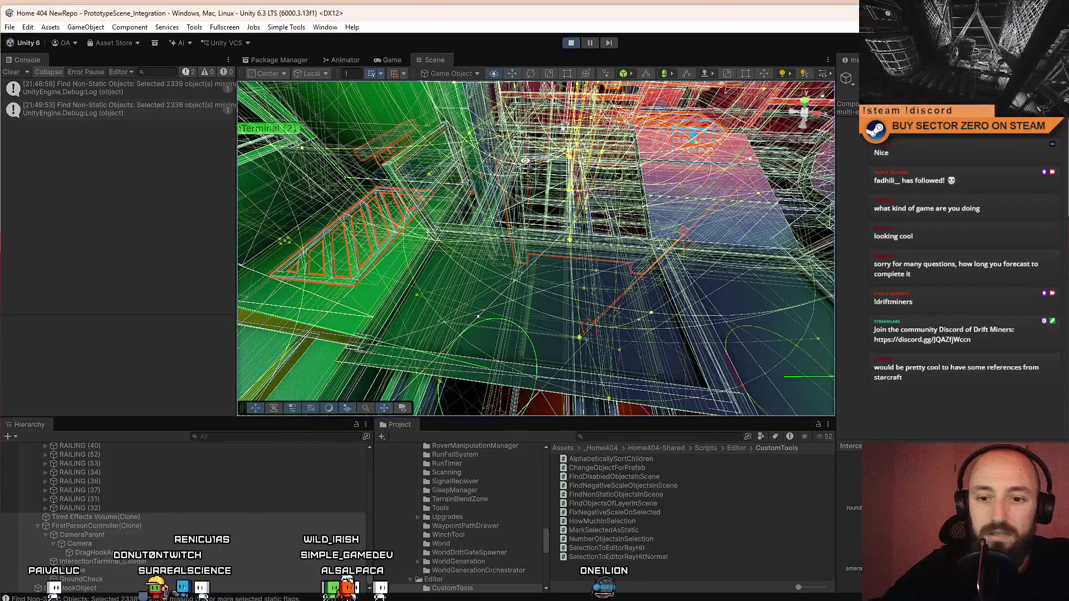
Step: Scroll the Hierarchy and select the rows from Tired Effects Volume(Clone) downward
left_click_drag(524, 160, 501, 167)
scroll(128, 502, "down", 2)
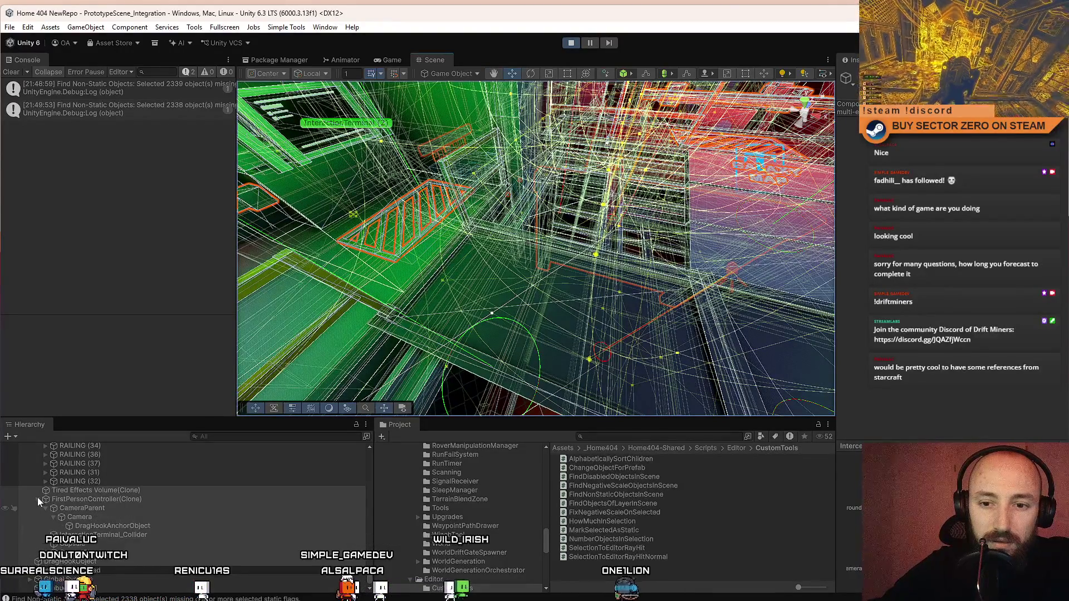
left_click(232, 490, "shift")
scroll(239, 484, "up", 3)
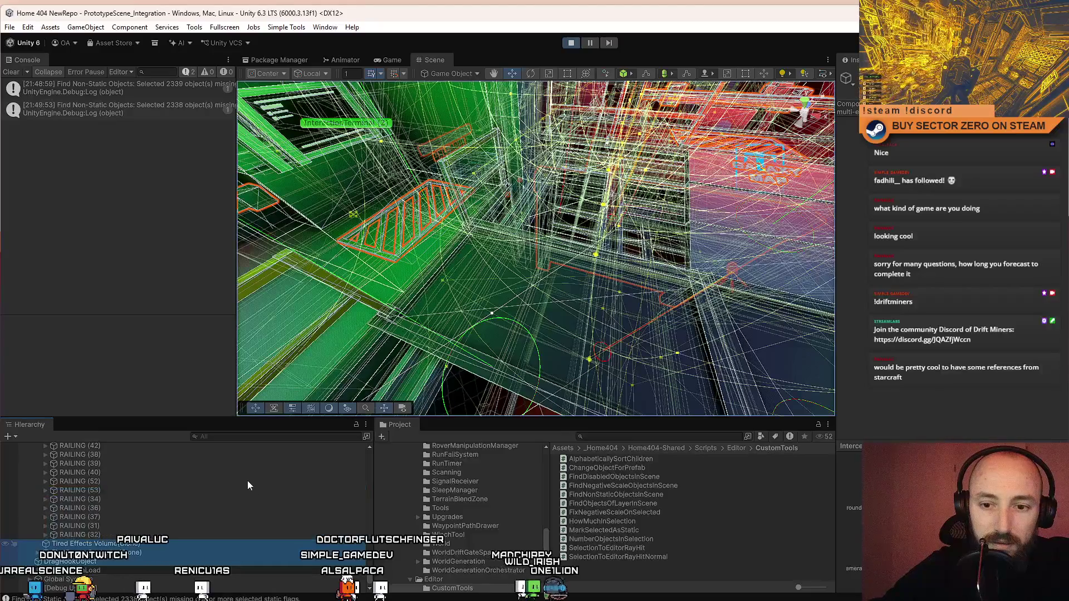
scroll(259, 509, "up", 3)
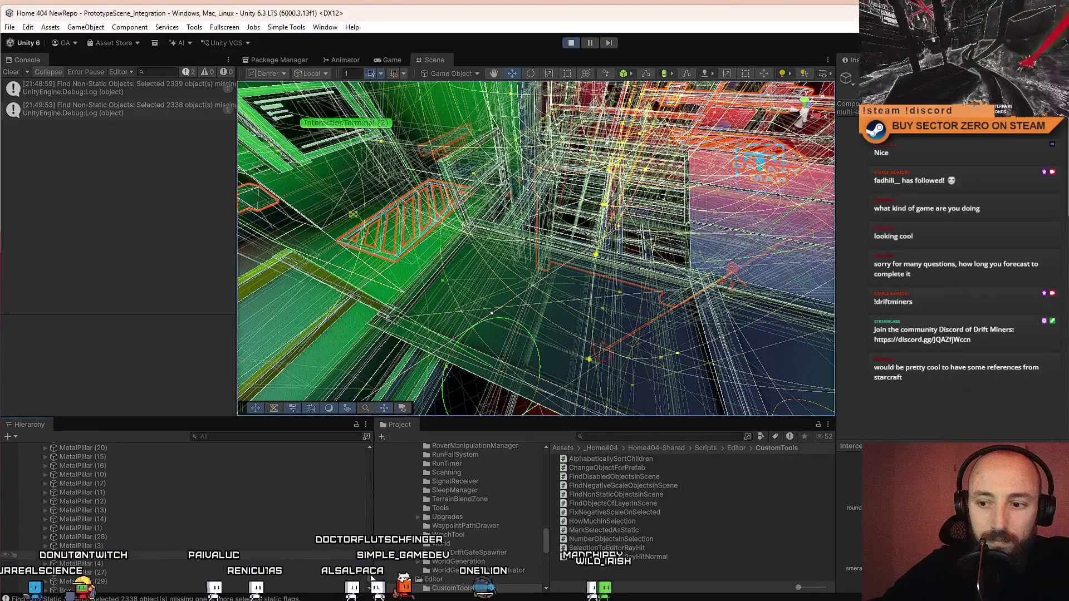
scroll(373, 493, "down", 5)
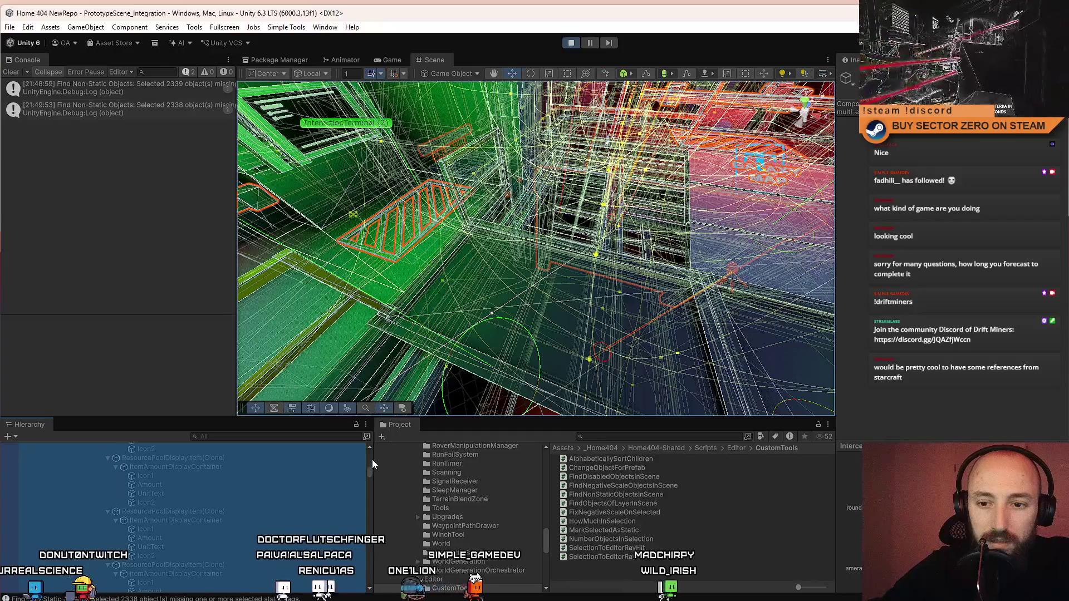
scroll(372, 456, "up", 10)
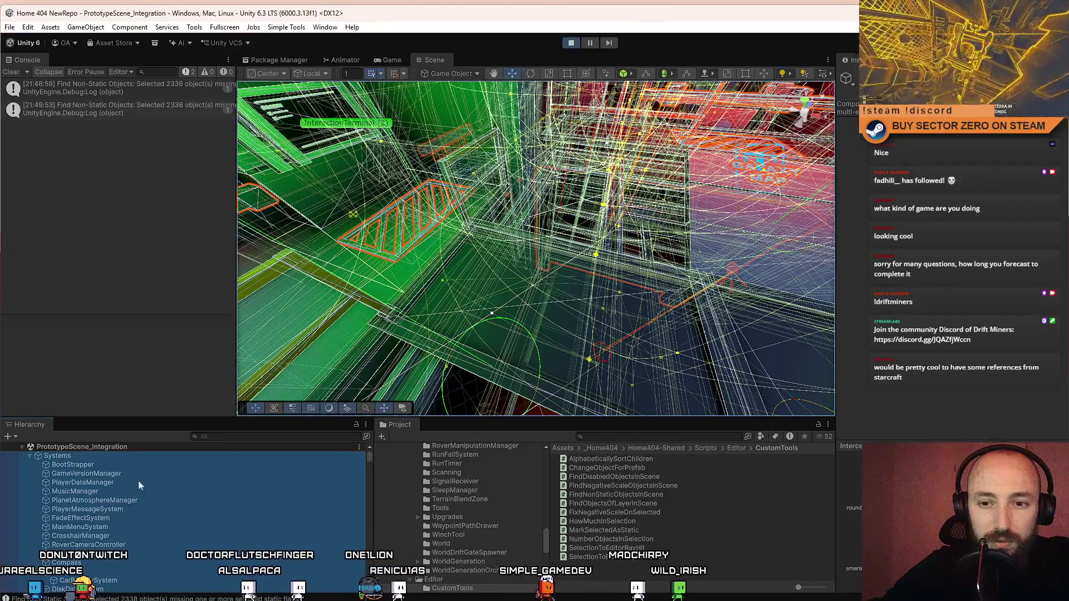
Step: Collapse Systems and UI, then select Hangar(Clone) alone and frame it in the Scene view
left_click(28, 456)
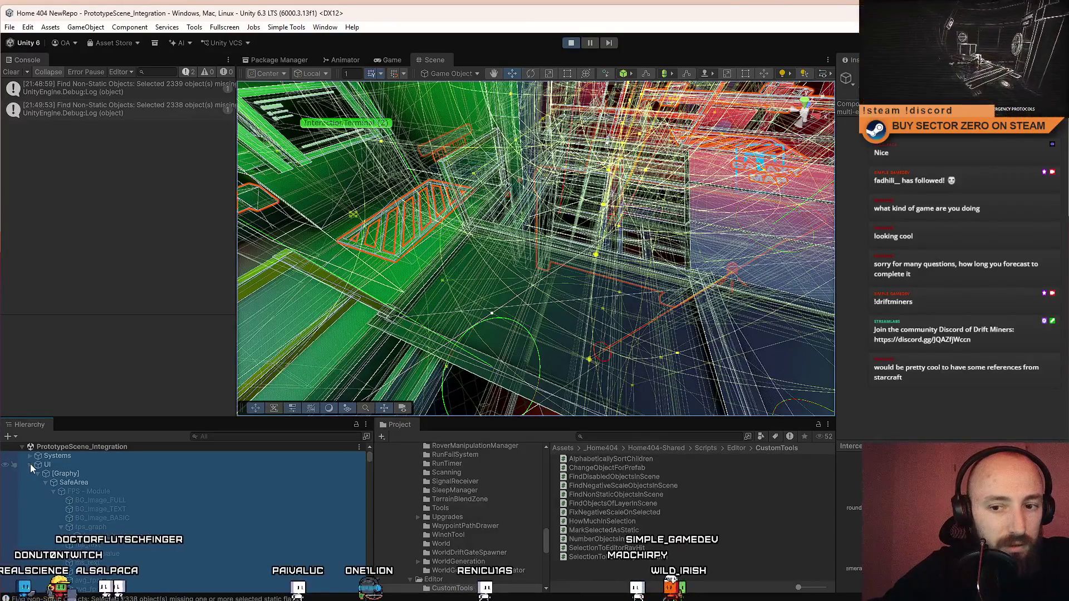
left_click(31, 464)
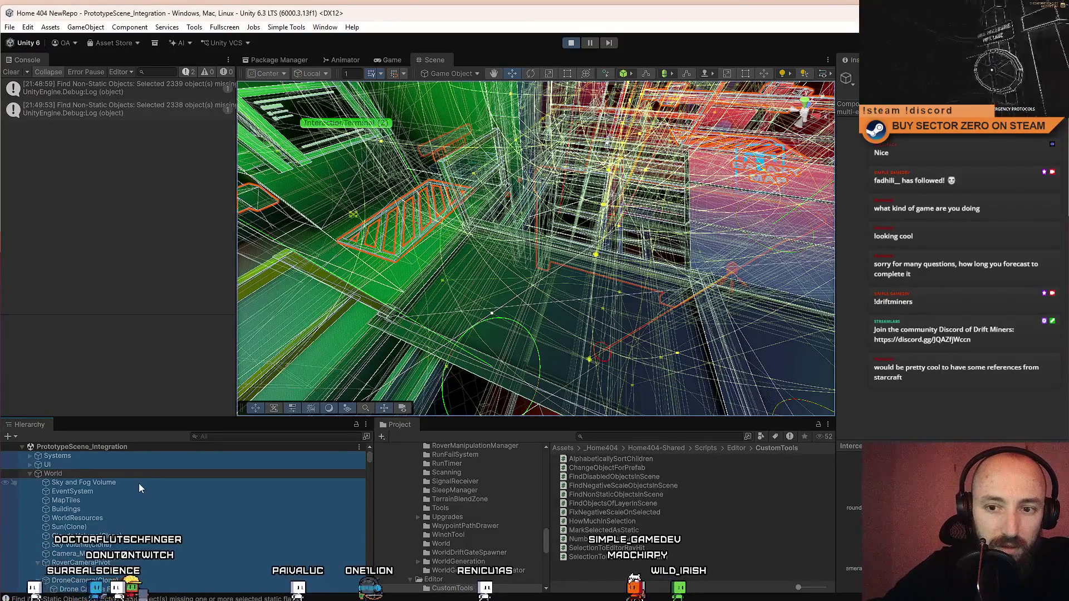
scroll(139, 483, "down", 3)
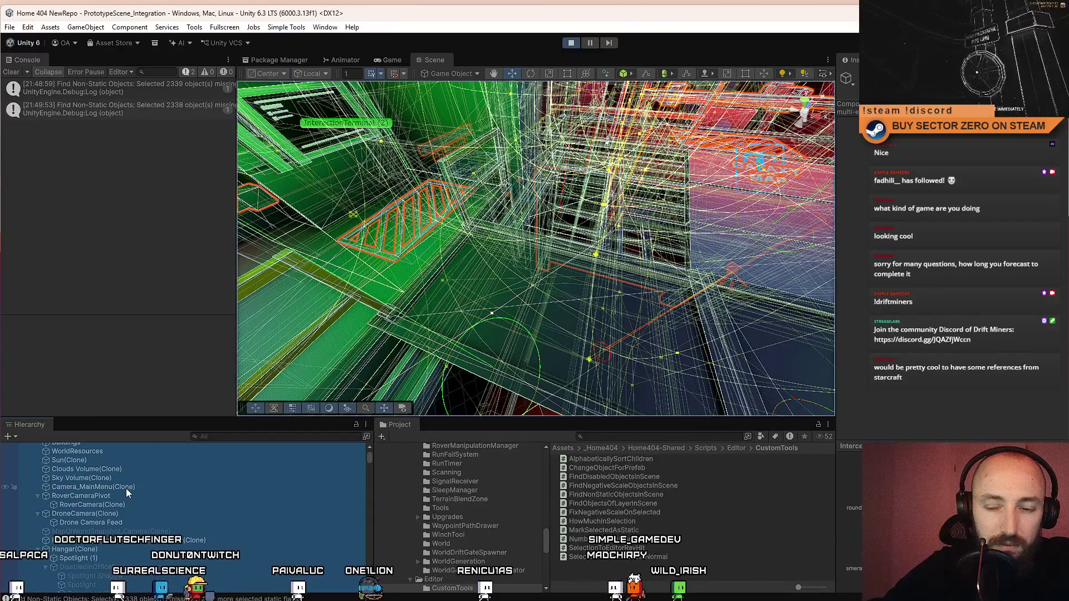
scroll(141, 490, "down", 4)
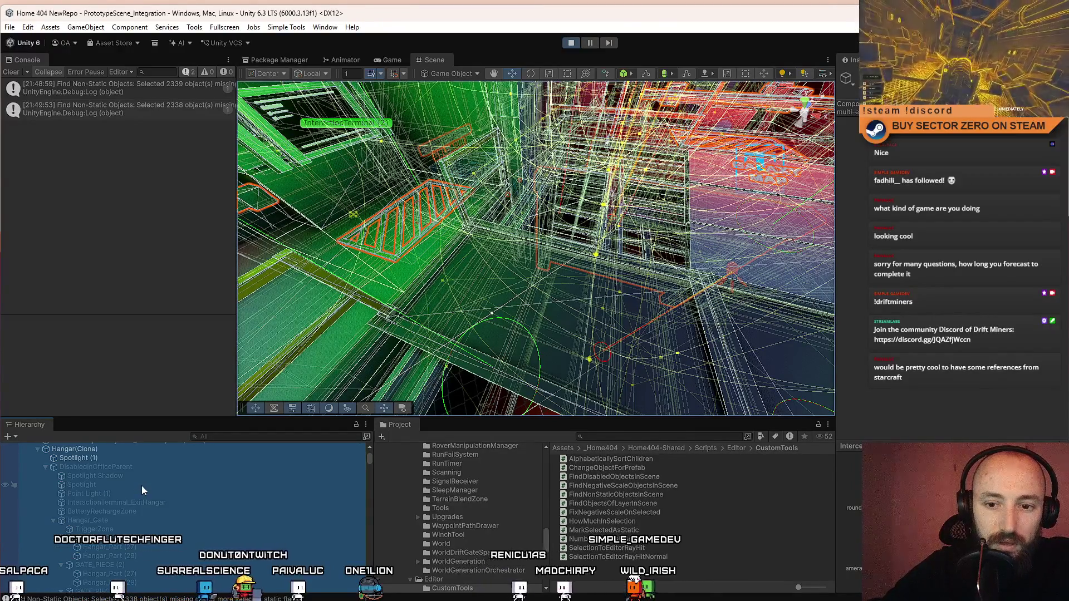
left_click(93, 450)
double_click(92, 450)
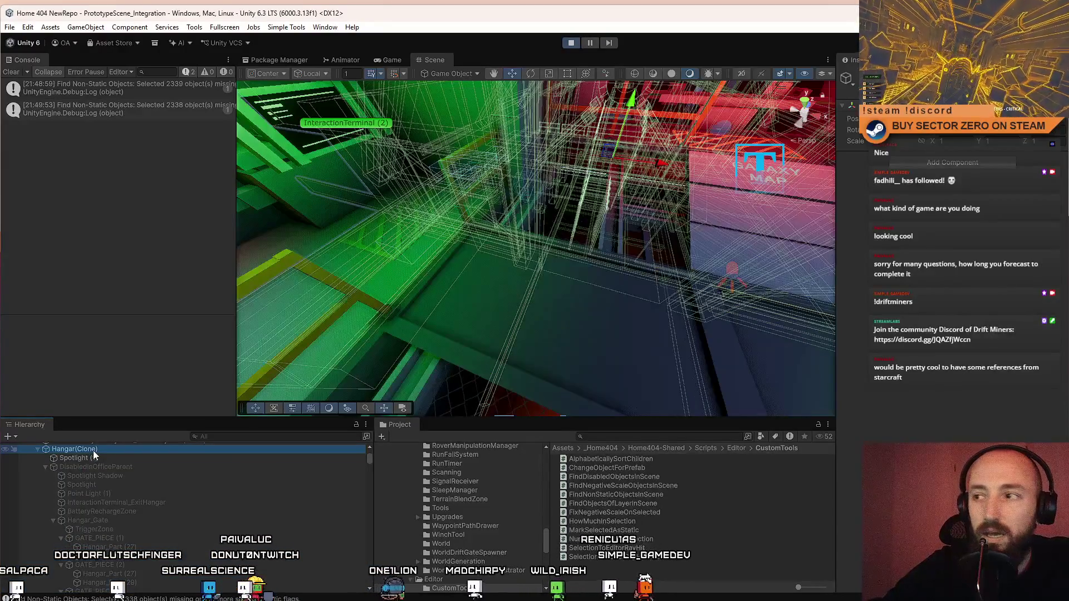
Step: Orbit around the hangar and apply static flags to Hangar(Clone) only, not its children
mouse_move(422, 279)
left_mouse_down()
mouse_move(526, 120)
mouse_move(457, 161)
left_mouse_up()
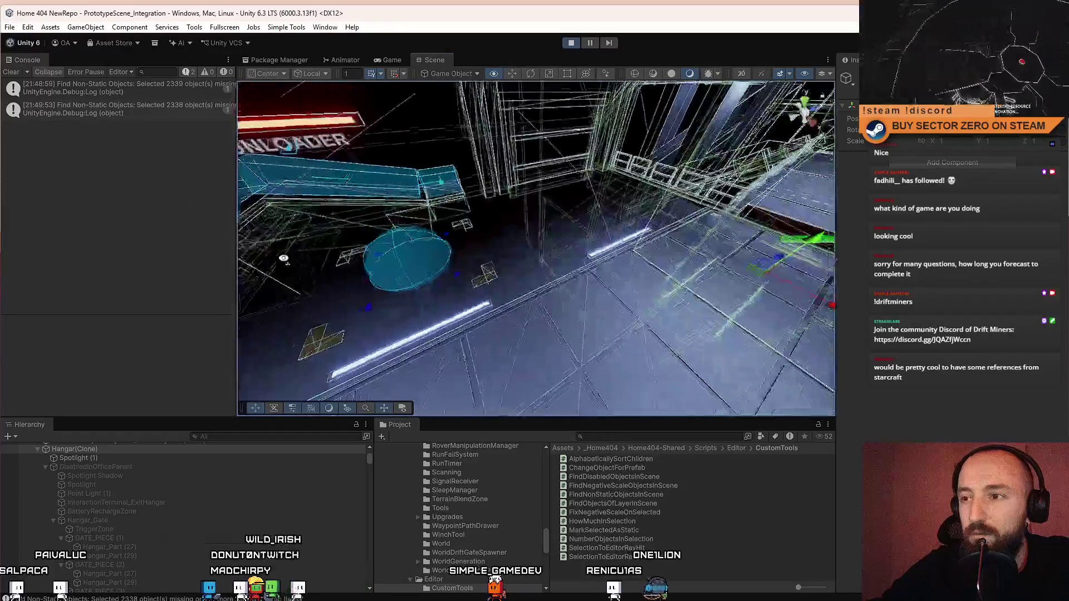
left_click_drag(231, 295, 220, 265)
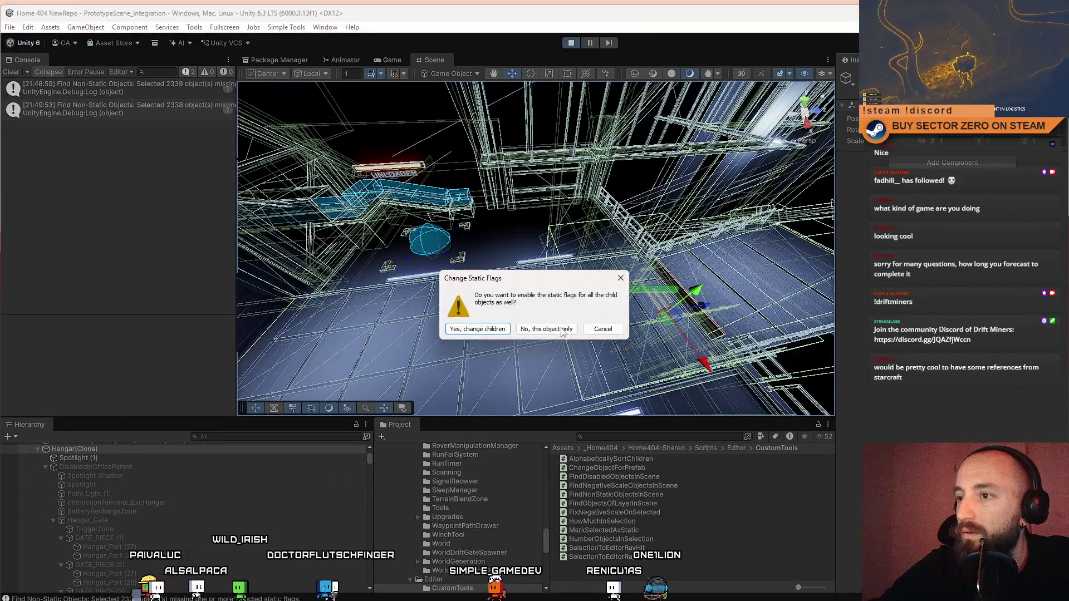
left_click(551, 329)
left_click(287, 27)
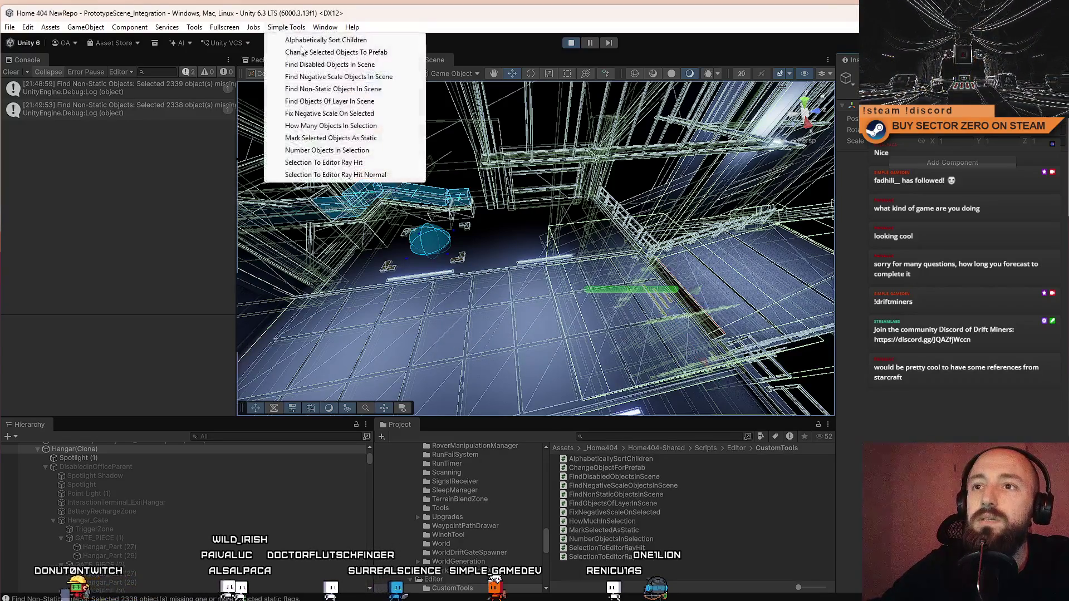
Step: Rerun Find Non-Static Objects with only Batching Static ticked, selecting 2337 objects, then close the window
left_click(357, 91)
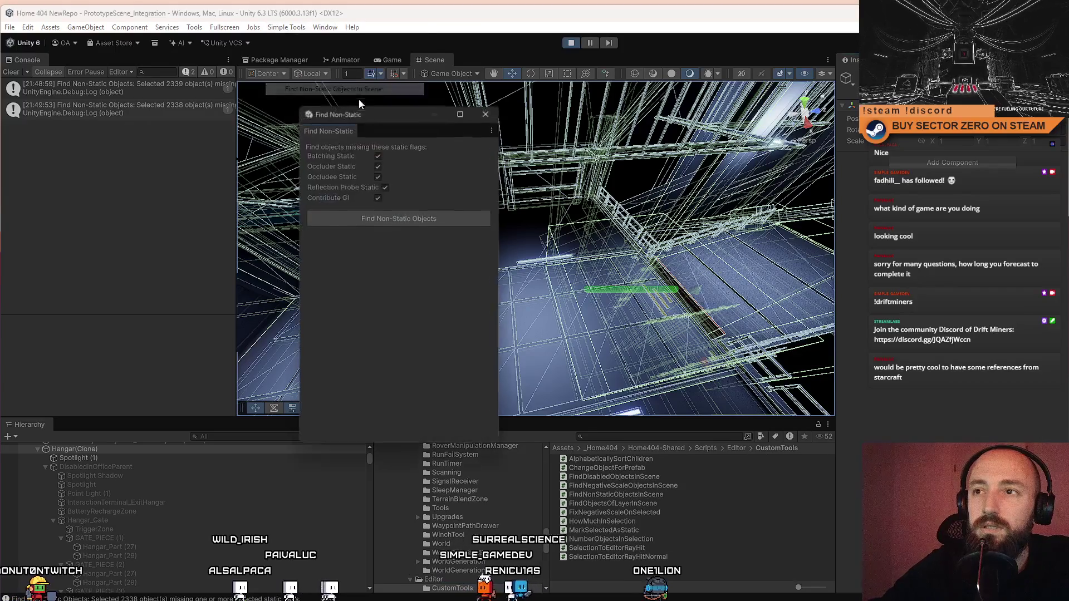
left_click(381, 187)
left_click(378, 198)
left_click(378, 176)
left_click(378, 165)
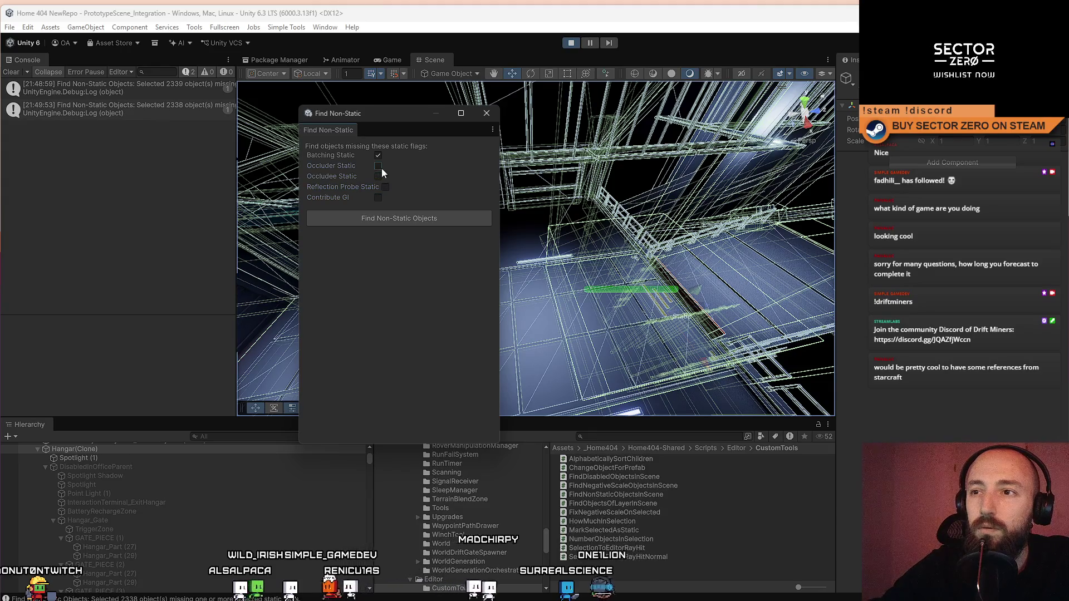
left_click(415, 217)
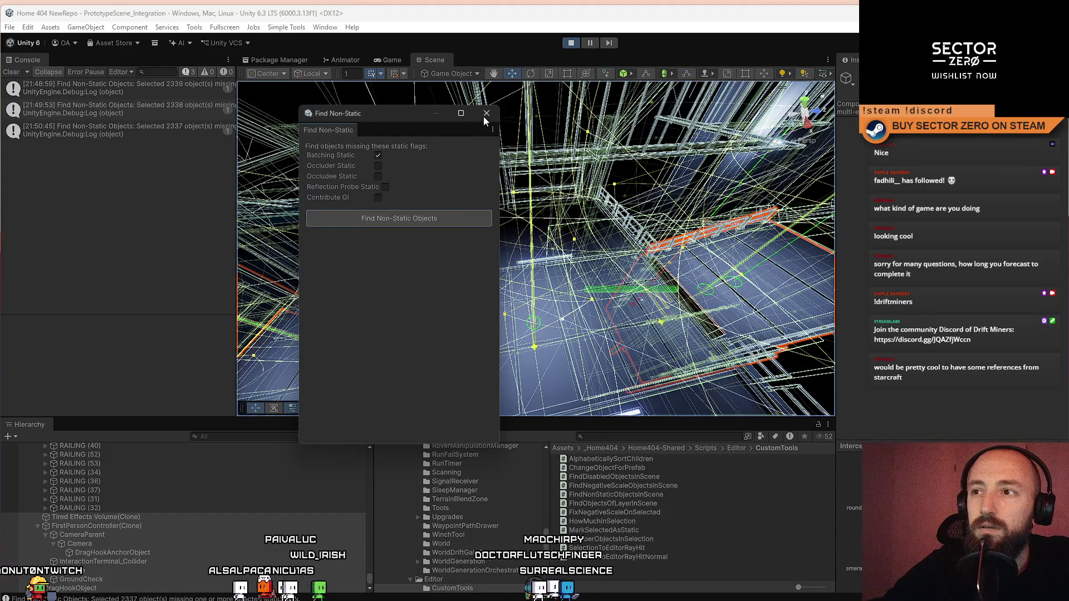
left_click(486, 114)
left_click_drag(427, 208, 301, 379)
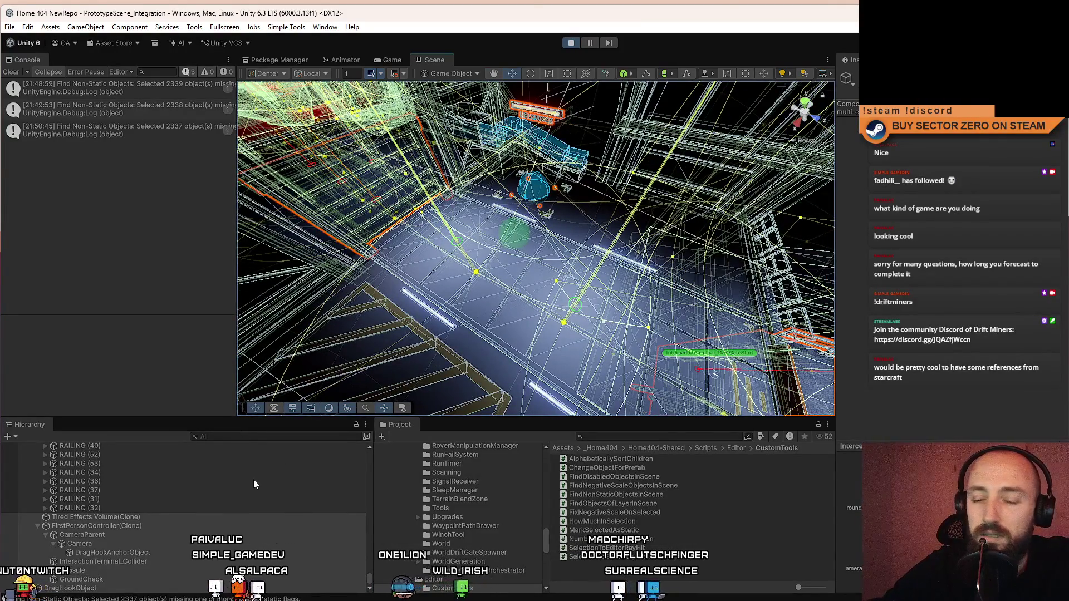
Step: Orbit the view down onto the hangar floor and collapse the Systems group in the Hierarchy
left_click_drag(369, 581, 383, 437)
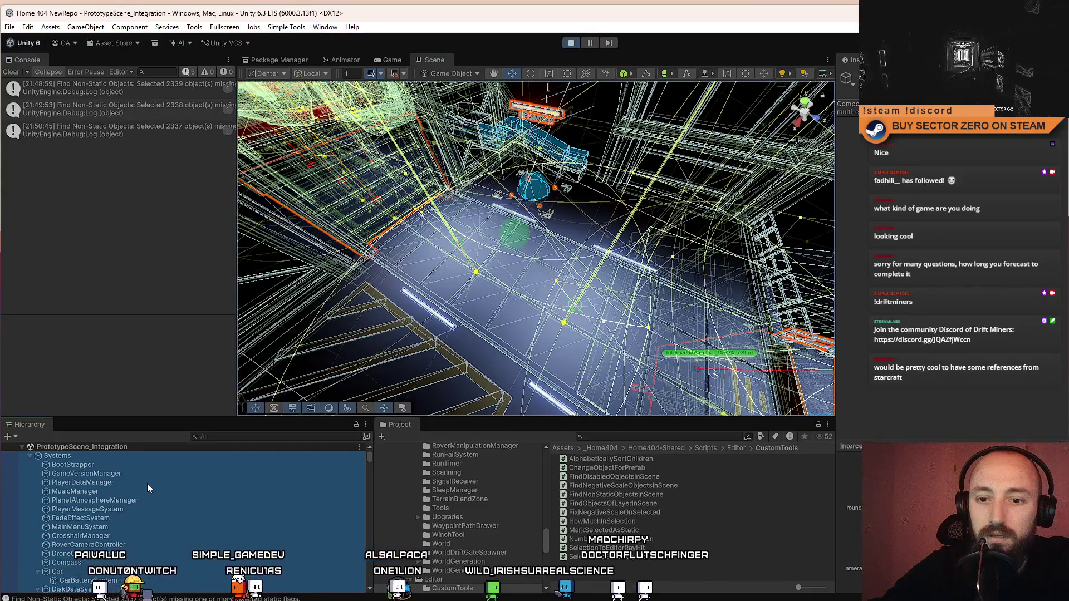
scroll(148, 483, "down", 3)
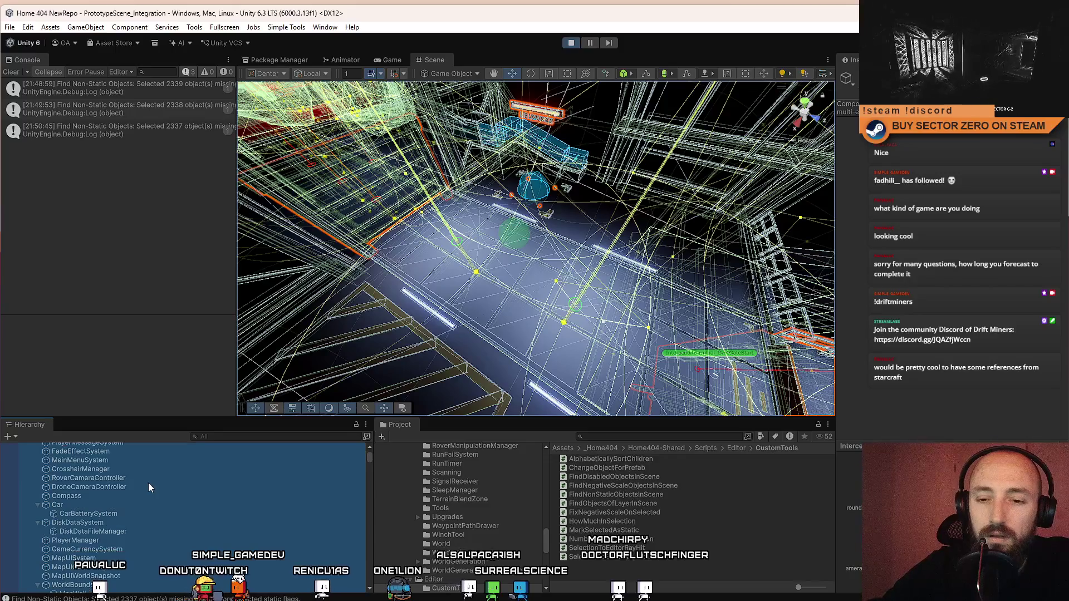
scroll(148, 483, "down", 3)
scroll(149, 488, "down", 8)
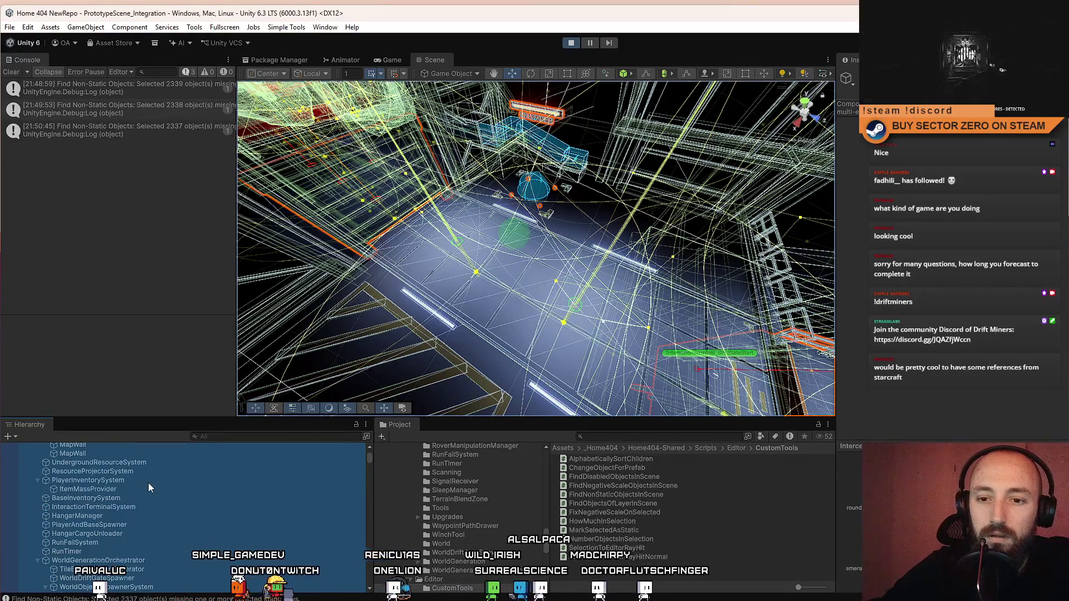
scroll(149, 482, "up", 10)
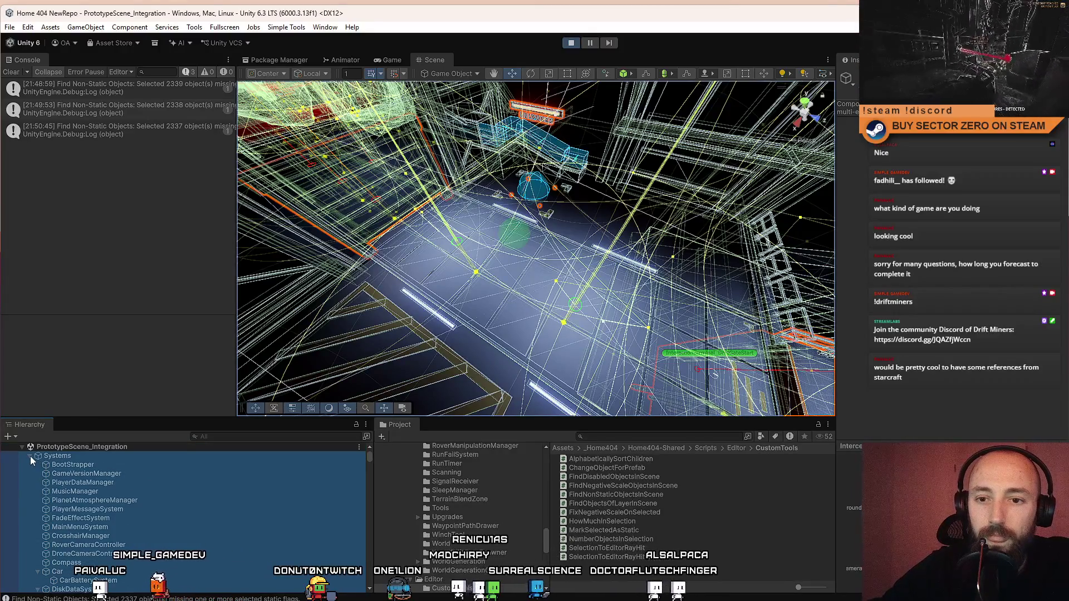
left_click(30, 456)
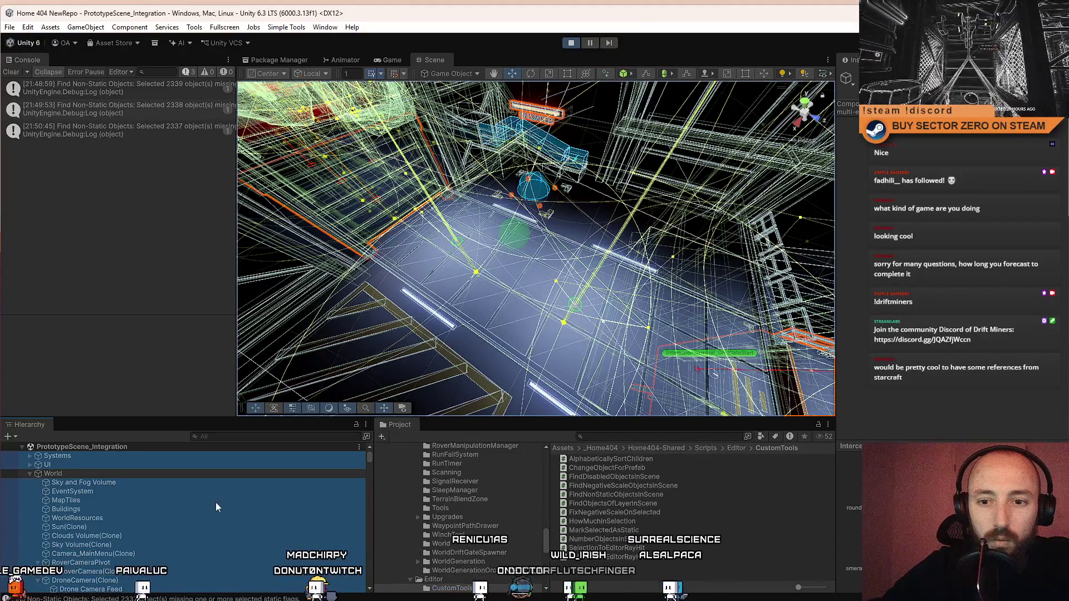
Step: Collapse the DisabledInOfficeParent and DisabledInWorldParent groups to expose StaticPart's drift gate objects
scroll(215, 502, "down", 5)
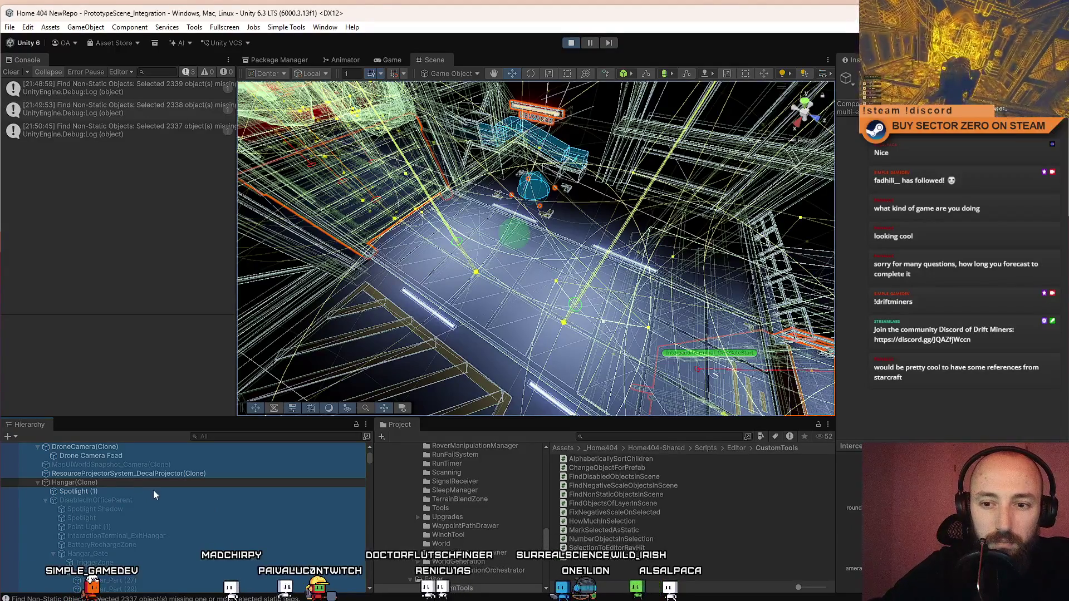
scroll(152, 490, "down", 4)
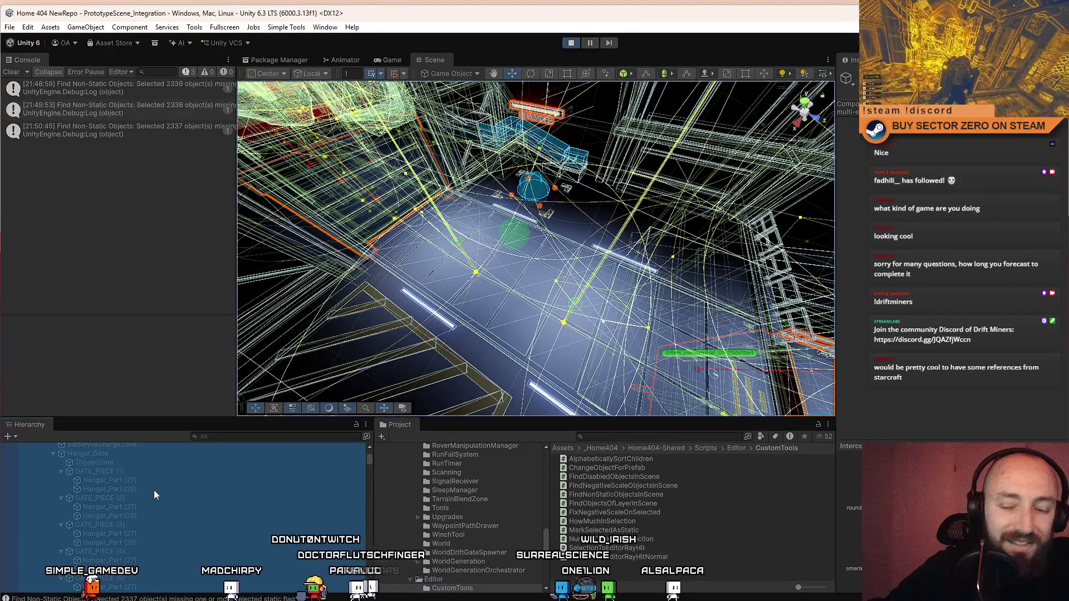
scroll(79, 485, "up", 3)
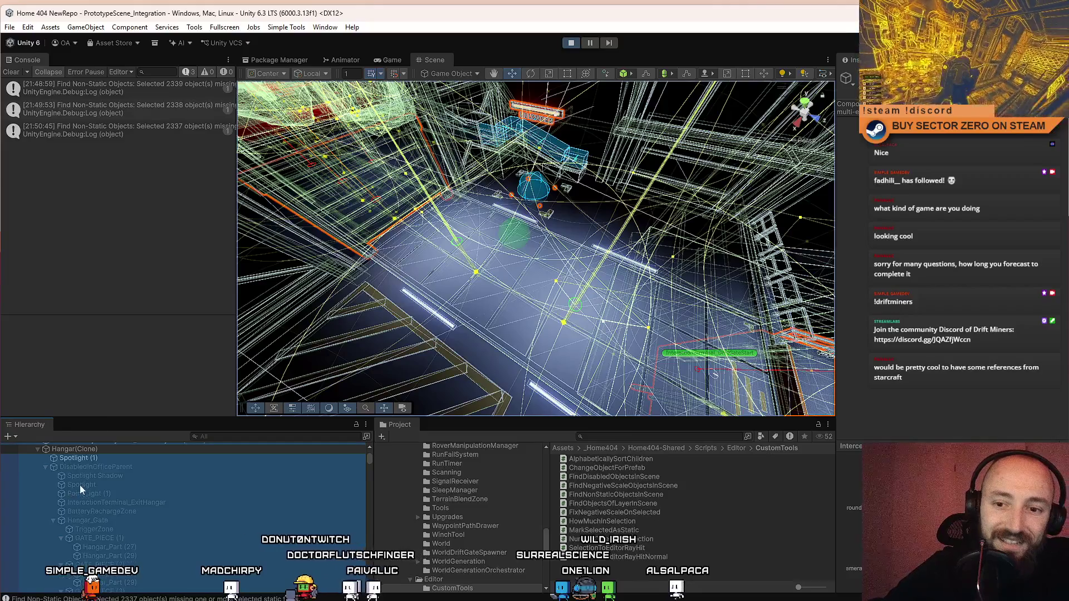
left_click(45, 466)
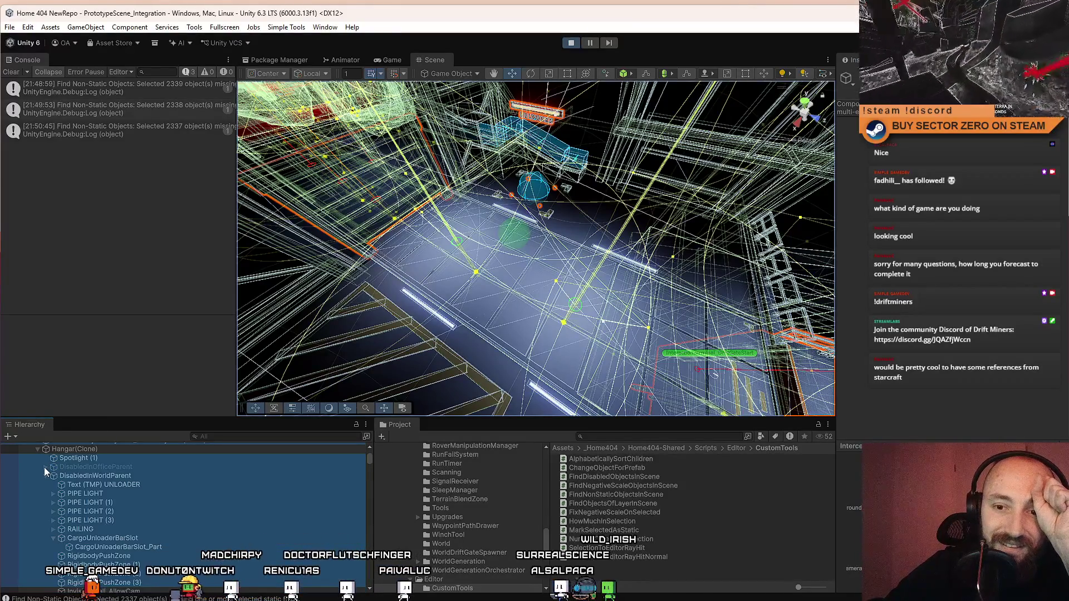
left_click(45, 476)
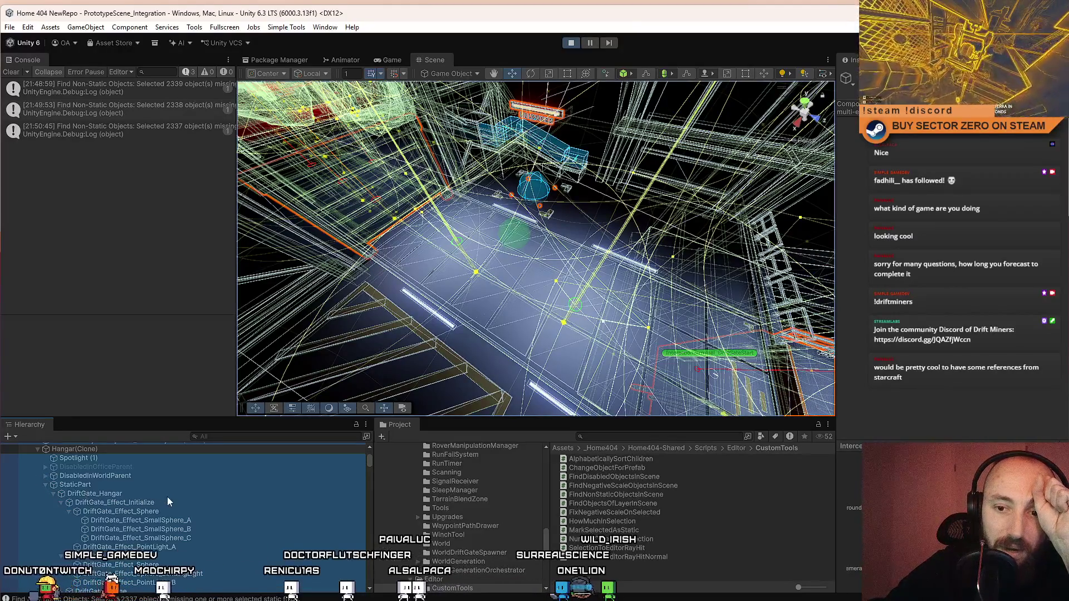
Step: Select a single hangar floor tile and review its Static flags in the Inspector, leaving them unchanged
left_click(490, 295)
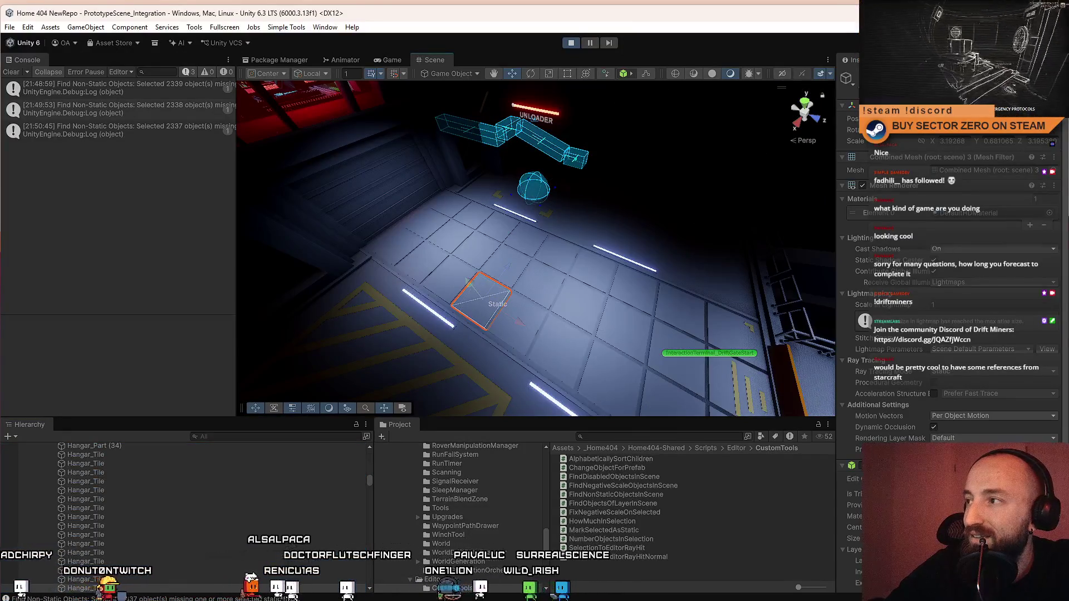
left_click(1053, 79)
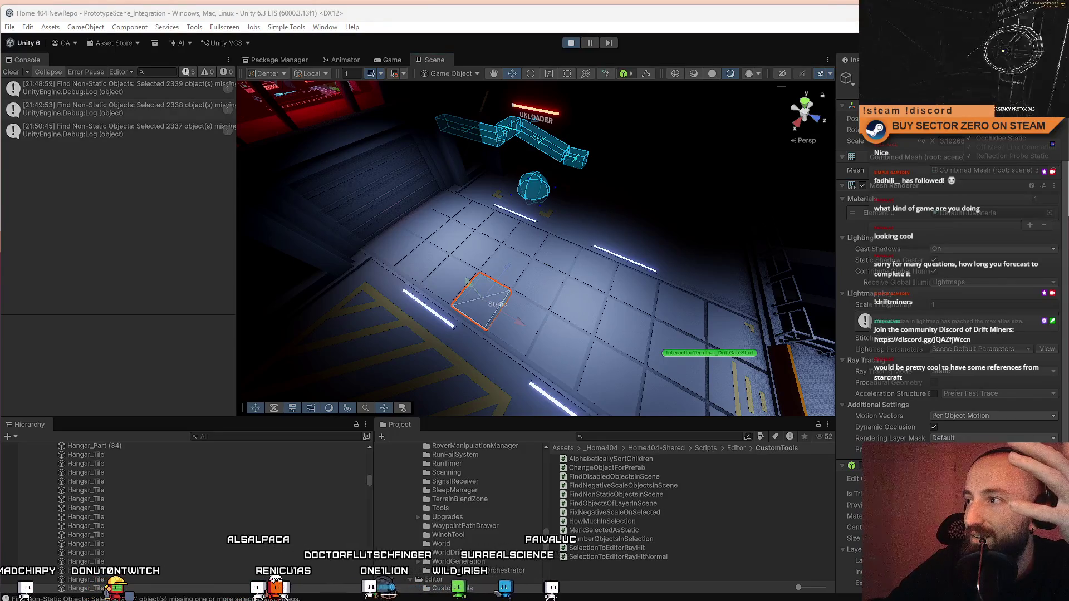
left_click(1020, 169)
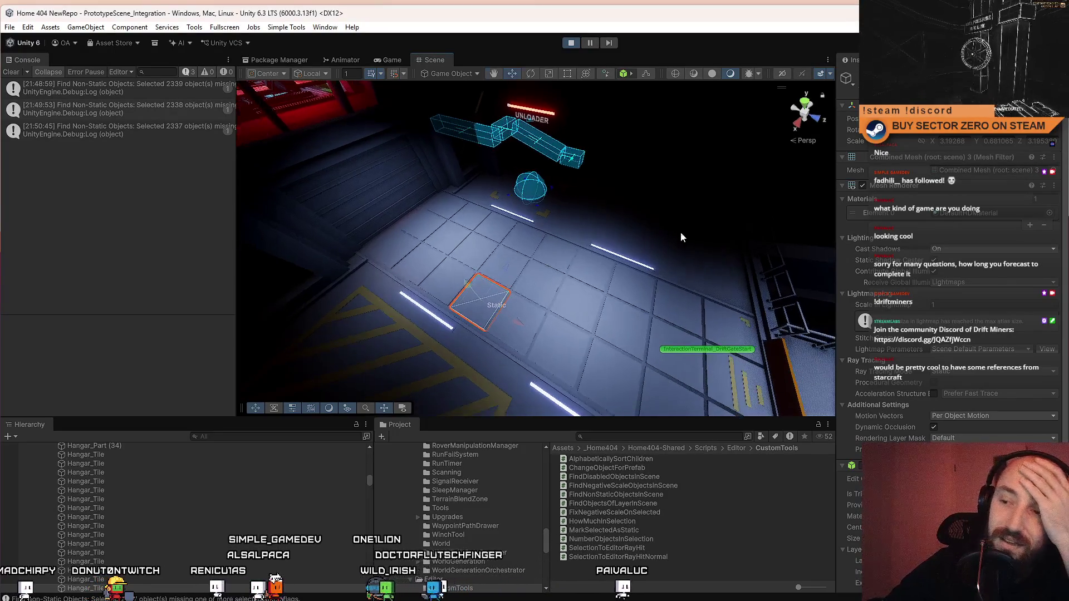
scroll(220, 496, "down", 5)
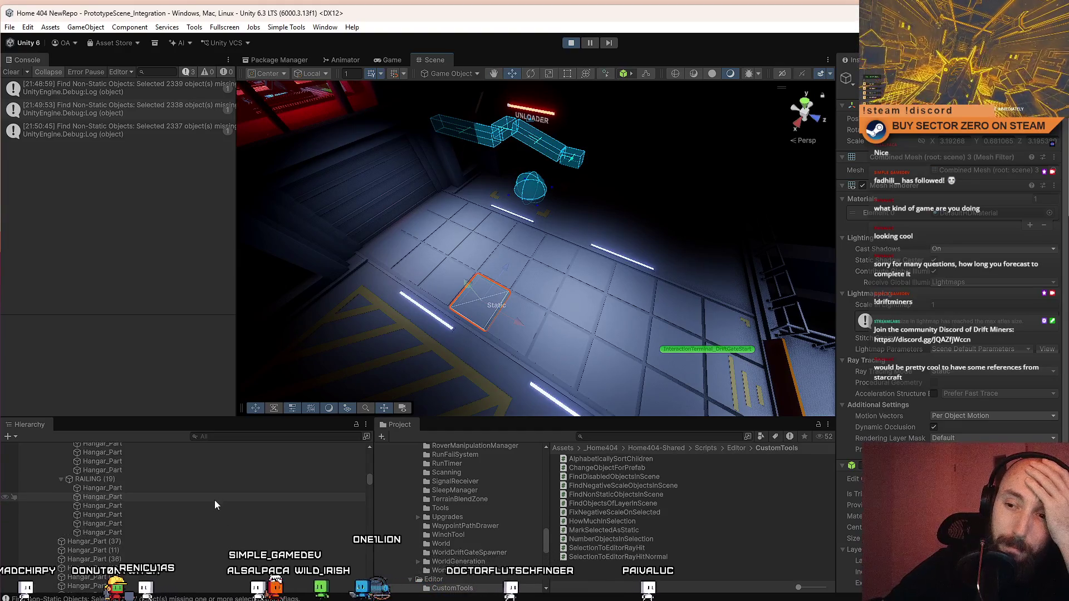
left_click_drag(370, 482, 384, 446)
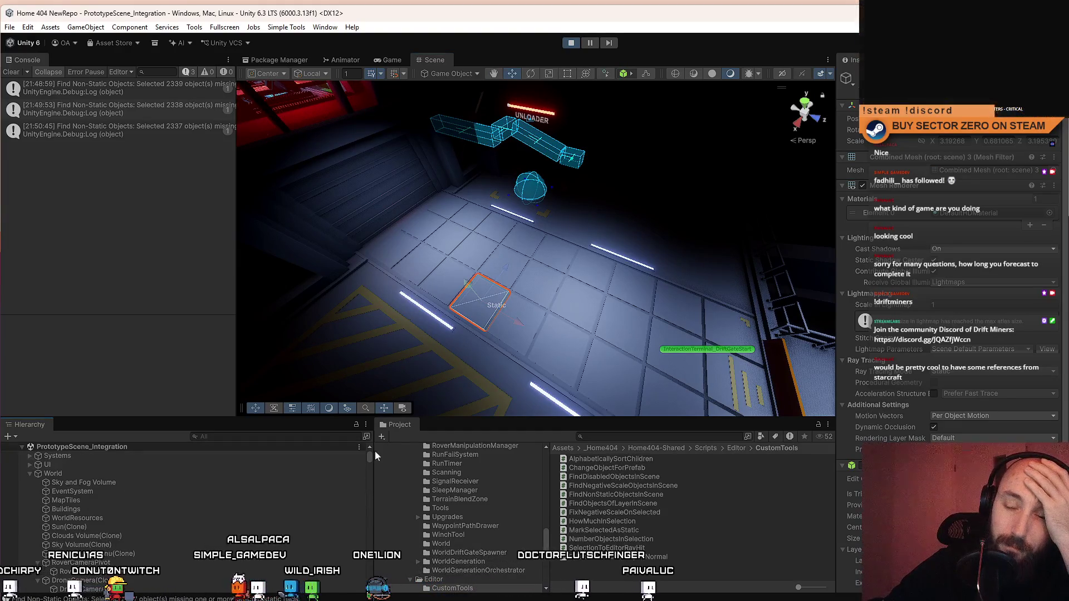
scroll(272, 505, "down", 2)
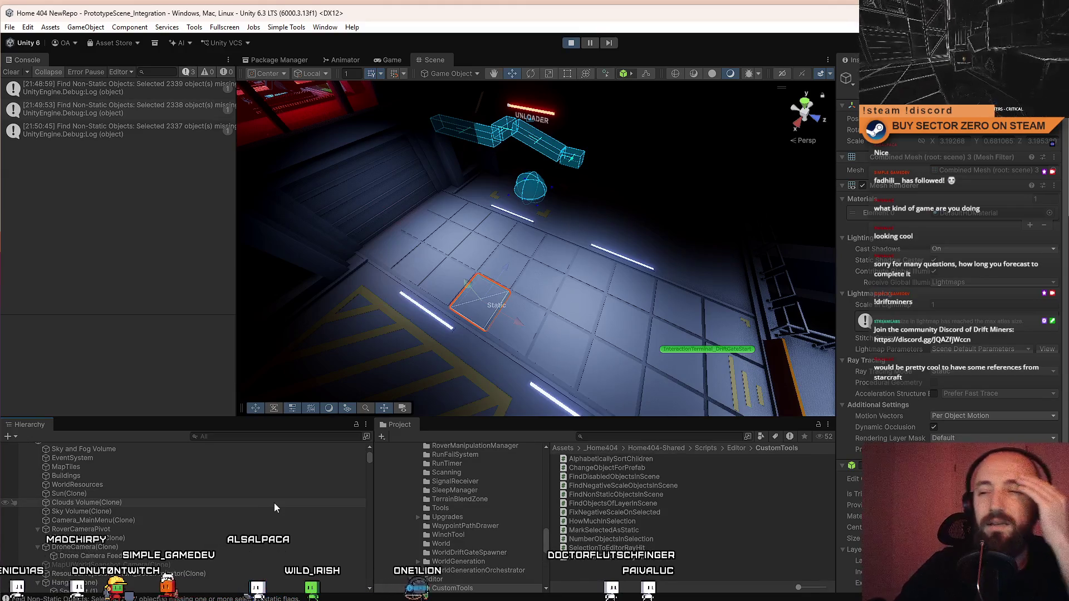